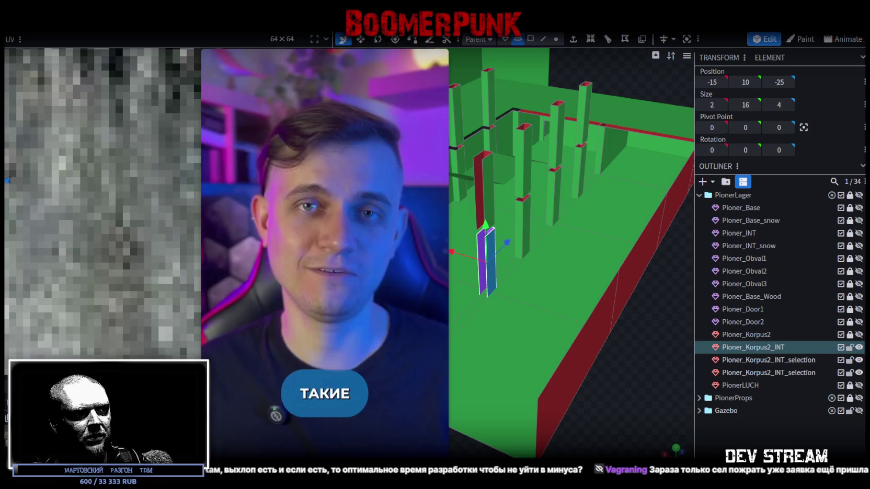
Step: Review the Tell Some Story: Foz report, marking the 3,379 units, $4,156 net revenue and 146 returns
left_click(443, 266)
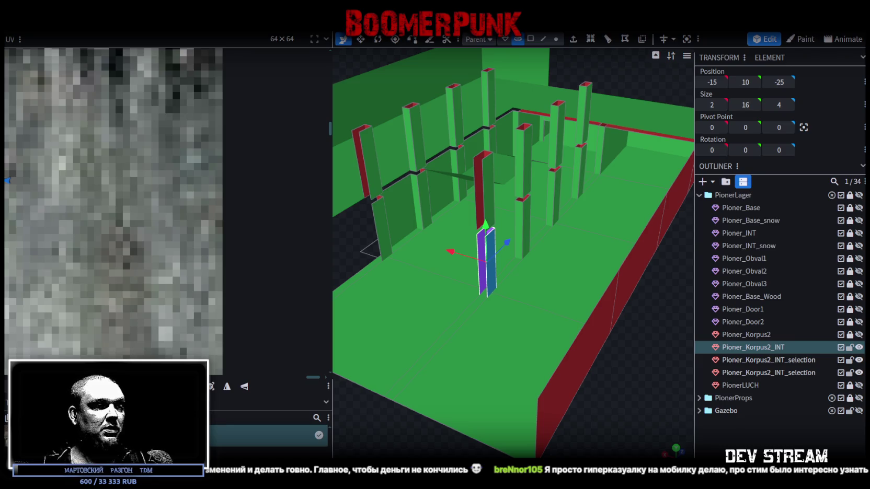
key("alt+Tab")
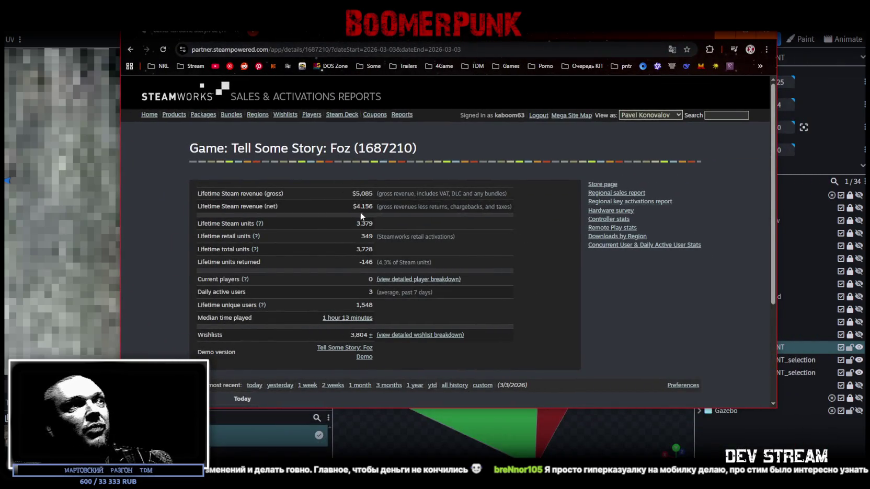
left_click_drag(356, 224, 375, 226)
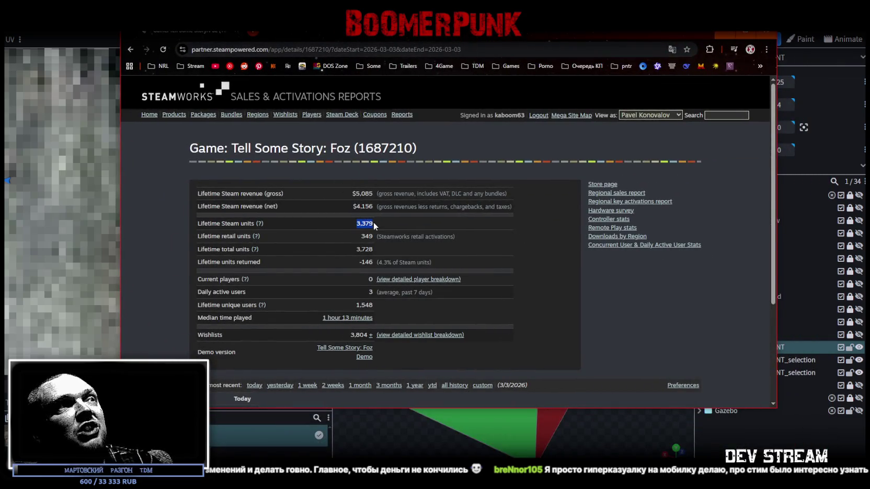
left_click_drag(356, 207, 373, 207)
left_click(374, 207)
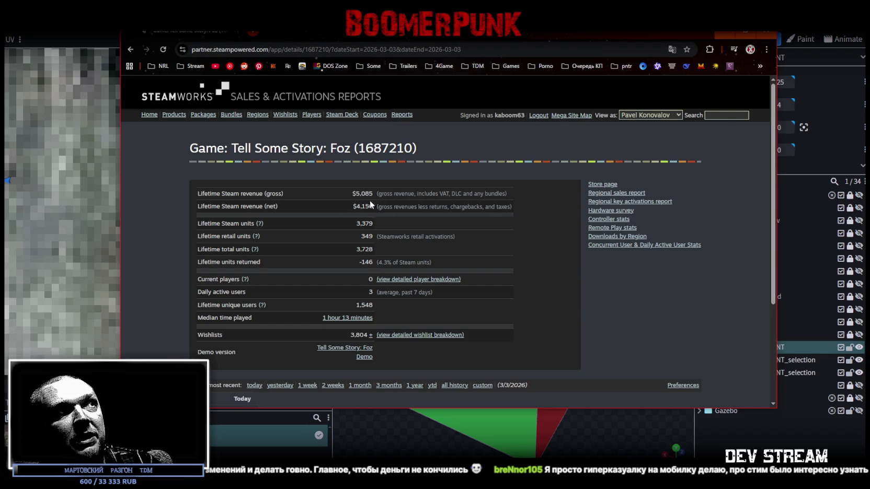
triple_click(404, 217)
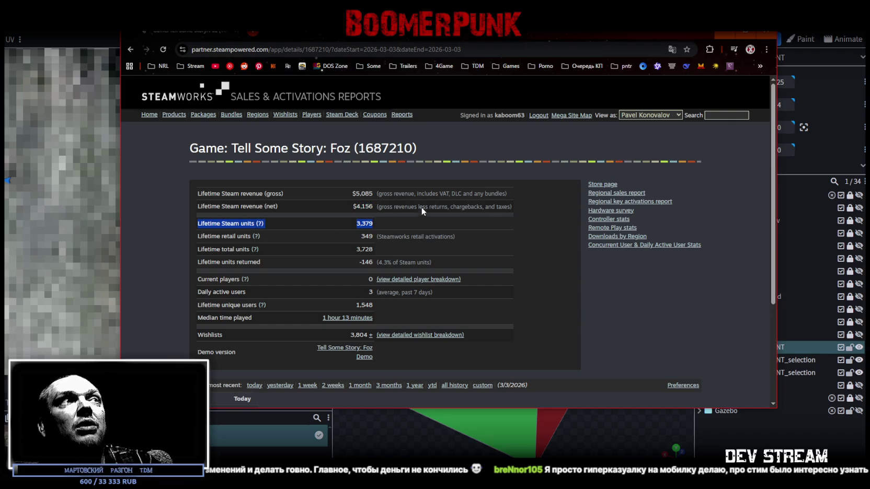
left_click(420, 219)
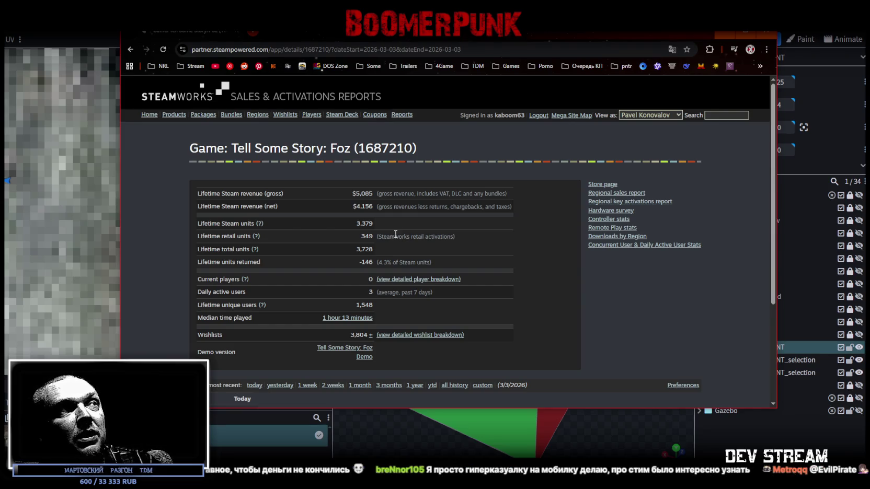
double_click(372, 263)
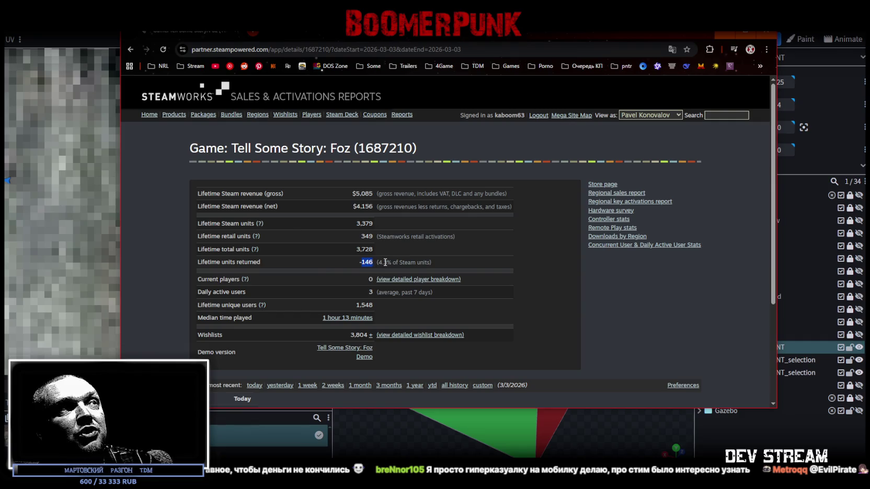
scroll(480, 296, "down", 1)
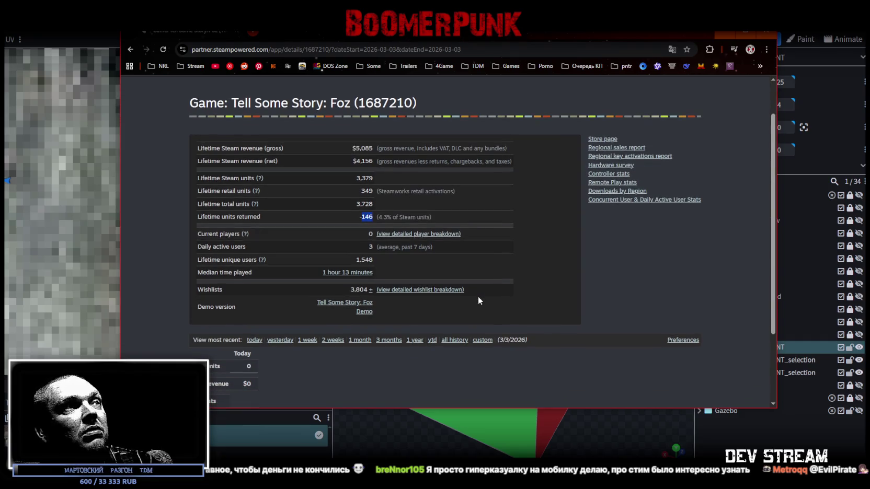
Step: Close the Steamworks sales report and return to the PionerLager camp model in Blockbench
scroll(462, 300, "up", 1)
mouse_move(367, 261)
left_mouse_down()
mouse_move(434, 265)
mouse_move(432, 257)
left_mouse_up()
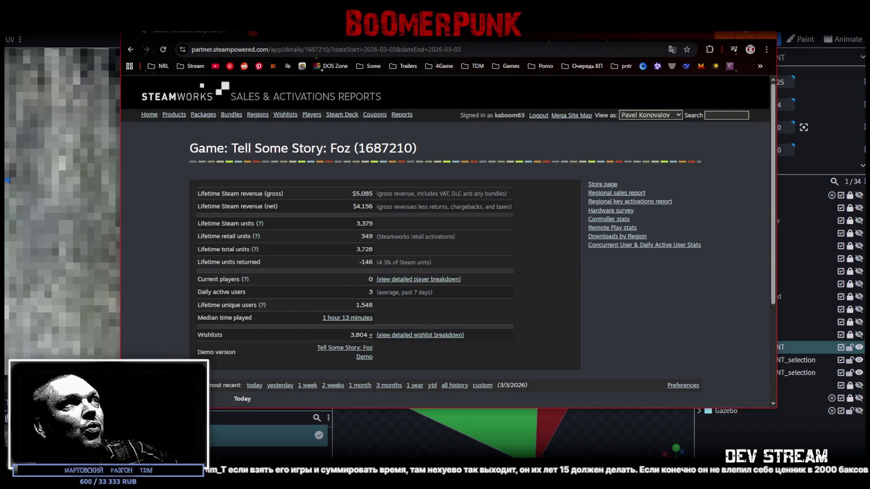
left_click(343, 35)
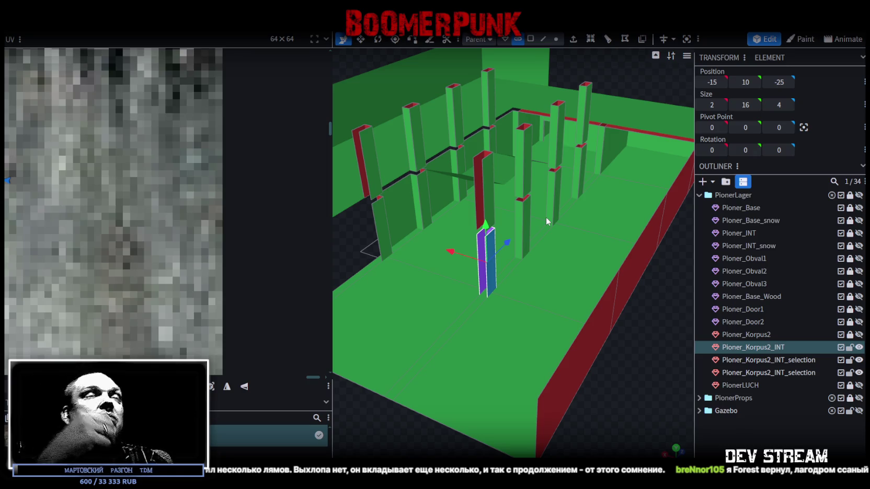
mouse_move(528, 223)
left_mouse_down()
mouse_move(494, 353)
mouse_move(557, 372)
left_mouse_up()
scroll(513, 366, "up", 5)
mouse_move(467, 363)
left_mouse_down()
mouse_move(575, 101)
mouse_move(565, 78)
left_mouse_up()
left_click(544, 41)
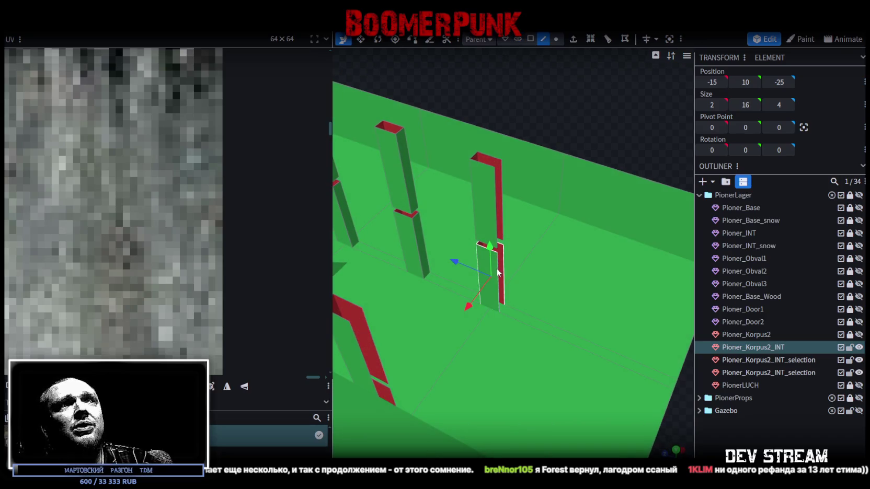
left_click(503, 256)
left_click(504, 269, "shift")
mouse_move(501, 251)
left_mouse_down()
mouse_move(501, 172)
mouse_move(560, 157)
mouse_move(563, 331)
left_mouse_up()
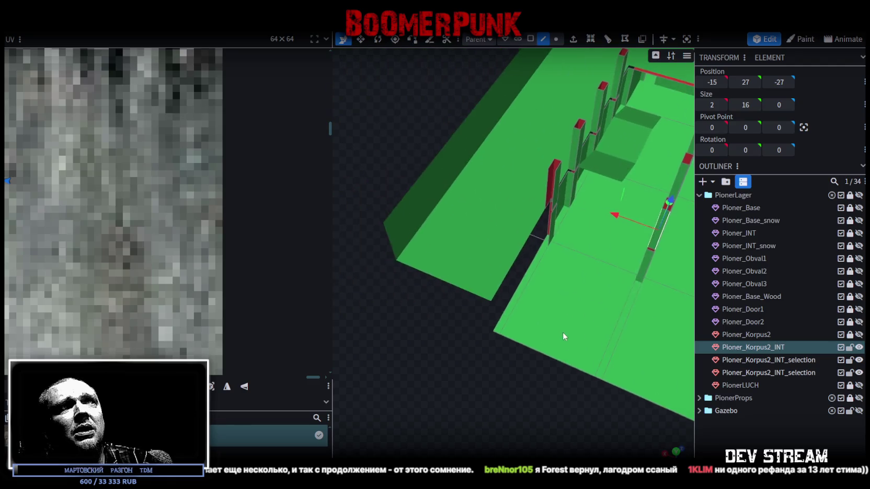
left_click_drag(503, 393, 541, 50)
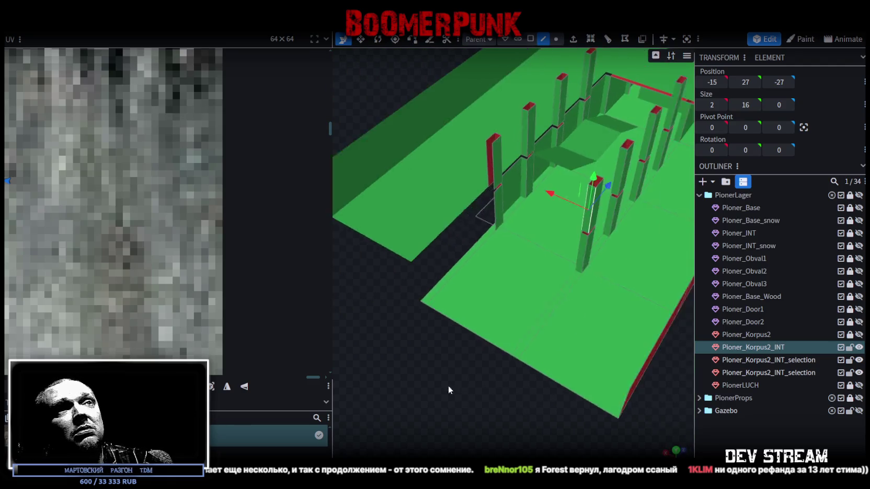
left_click(530, 39)
left_click_drag(538, 131, 560, 247)
left_click(562, 243)
mouse_move(465, 349)
left_mouse_down()
mouse_move(411, 400)
mouse_move(395, 397)
left_mouse_up()
mouse_move(554, 50)
left_mouse_down()
mouse_move(603, 322)
mouse_move(559, 364)
mouse_move(482, 364)
mouse_move(489, 399)
mouse_move(476, 396)
mouse_move(559, 417)
mouse_move(577, 333)
left_mouse_up()
left_click(469, 192)
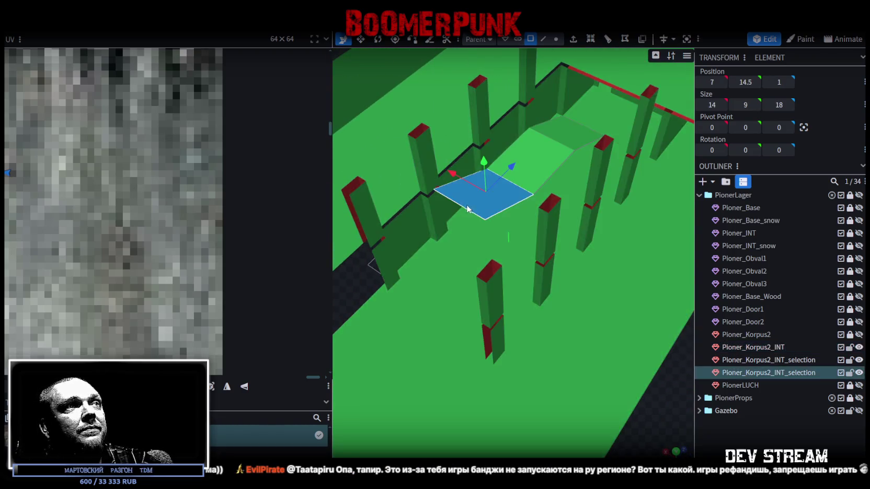
Step: Extrude the slope's end edge in direction Z- and stretch the new strip to Z -25
left_click(543, 39)
left_click(462, 210)
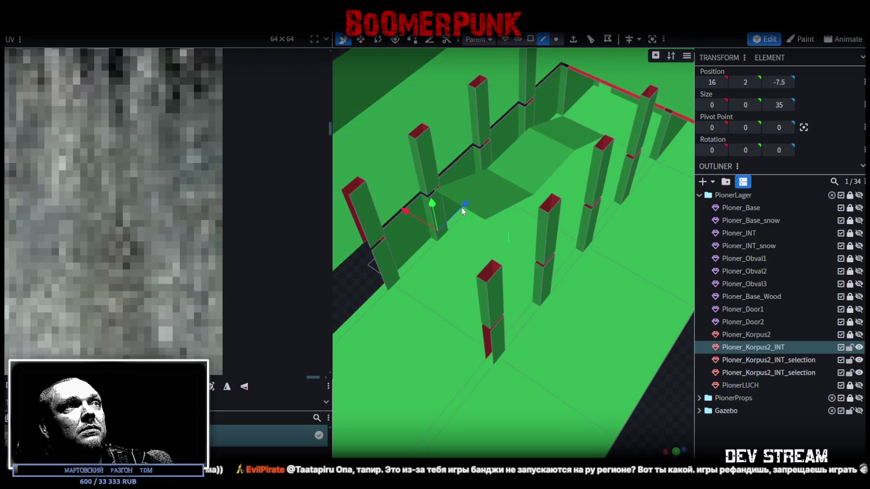
left_click(476, 211)
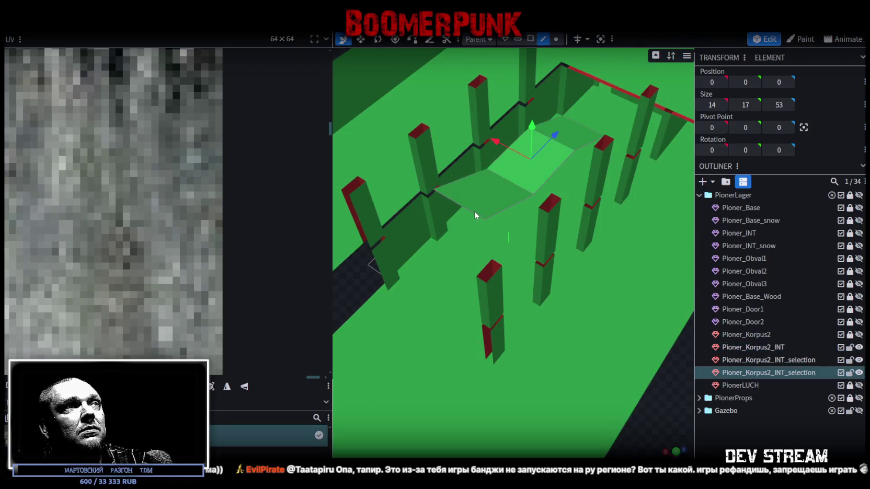
left_click(573, 39)
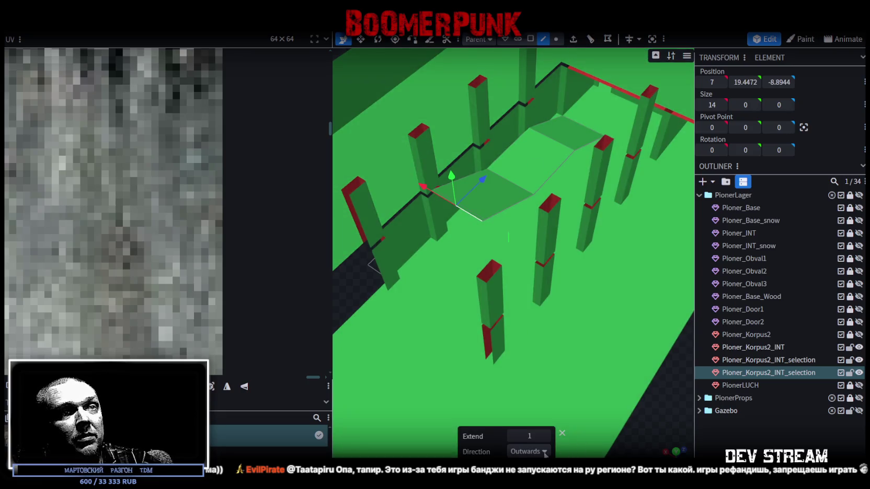
left_click(546, 453)
left_click(524, 436)
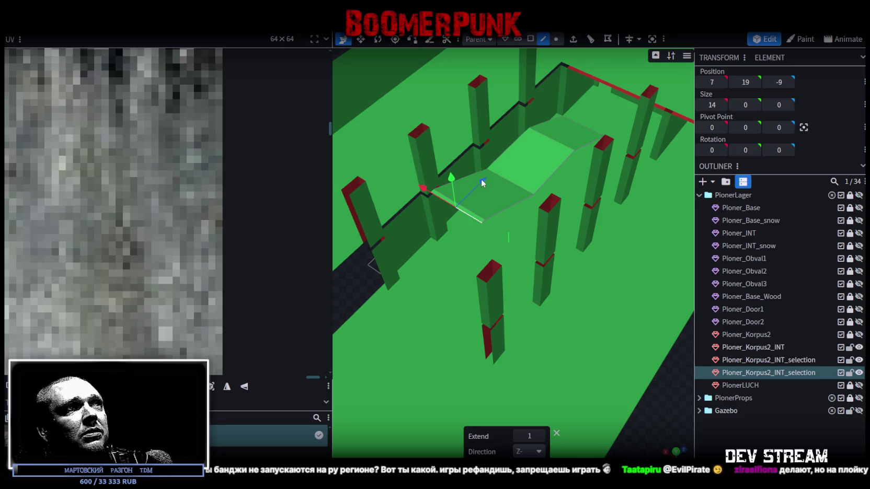
left_click_drag(481, 179, 430, 223)
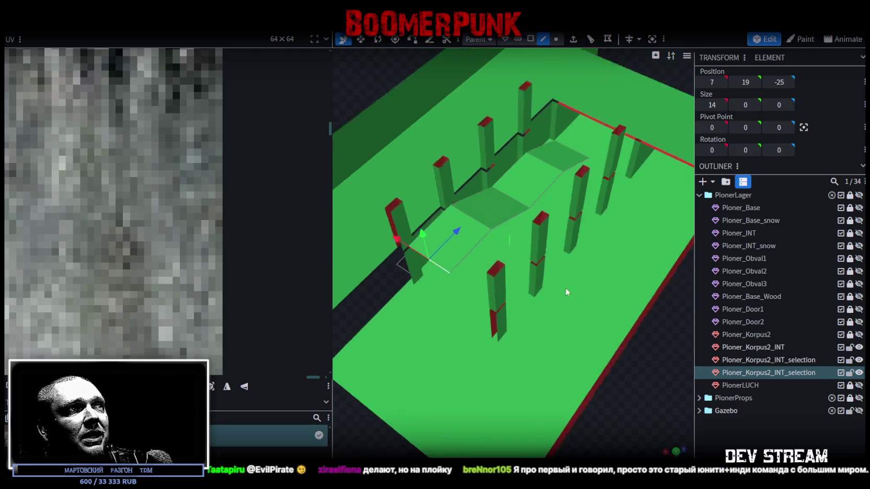
mouse_move(566, 287)
left_mouse_down()
mouse_move(598, 392)
mouse_move(610, 378)
mouse_move(502, 331)
mouse_move(466, 343)
mouse_move(408, 336)
mouse_move(388, 305)
mouse_move(386, 321)
left_mouse_up()
Step: Extrude the ledge strip's long edge by 2 toward X+ and check the widened ledge
left_click(532, 226)
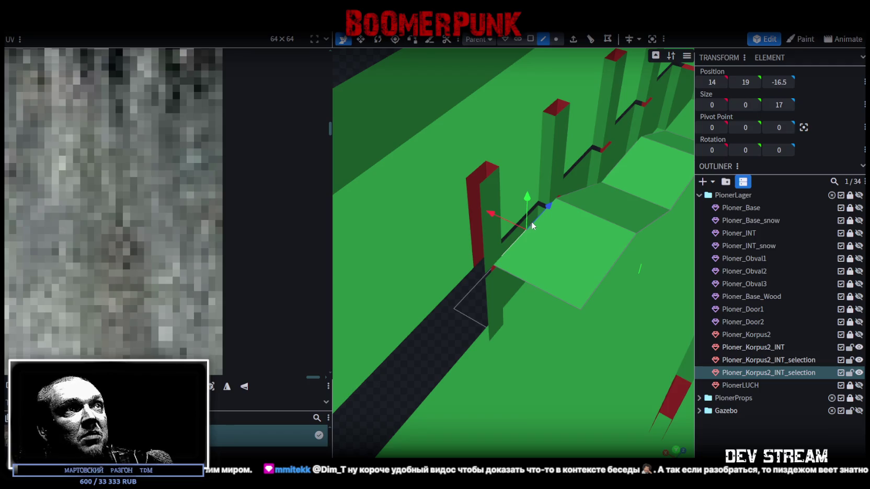
left_click(573, 39)
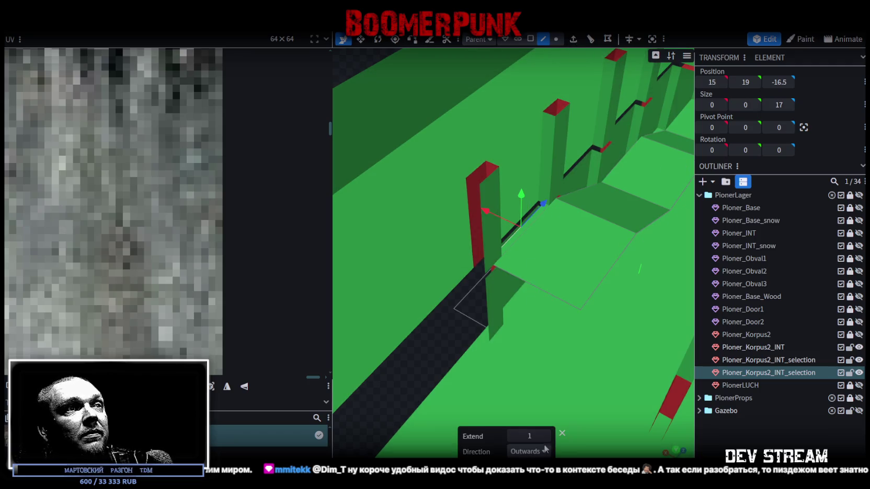
left_click(547, 436)
left_click(529, 451)
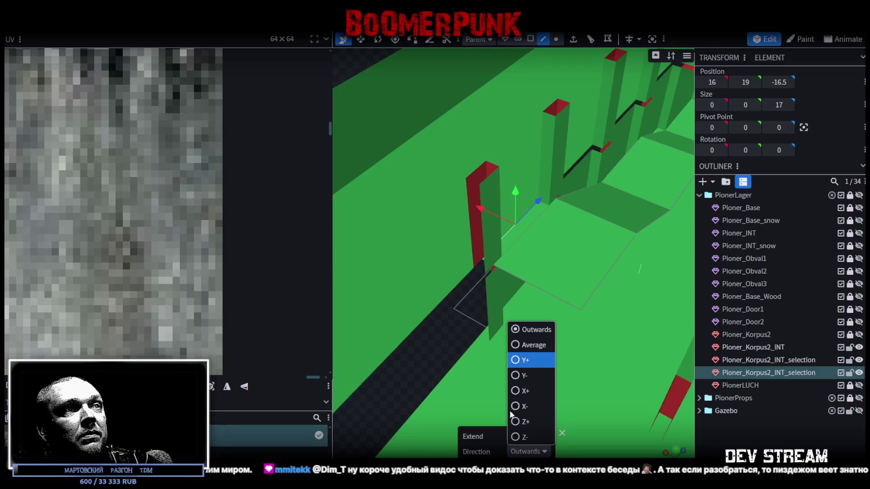
left_click(519, 396)
mouse_move(481, 387)
left_mouse_down()
mouse_move(543, 372)
mouse_move(560, 333)
left_mouse_up()
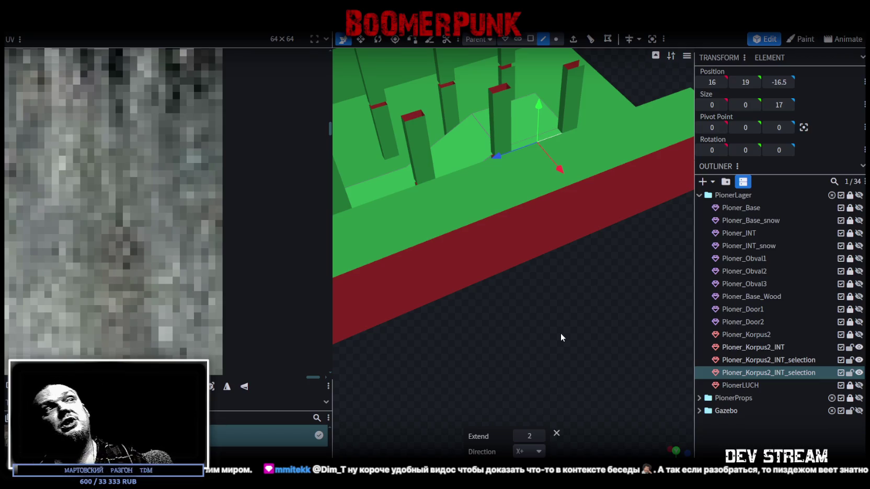
mouse_move(559, 333)
left_mouse_down()
mouse_move(591, 291)
mouse_move(462, 316)
mouse_move(399, 310)
mouse_move(281, 336)
mouse_move(308, 337)
mouse_move(377, 298)
left_mouse_up()
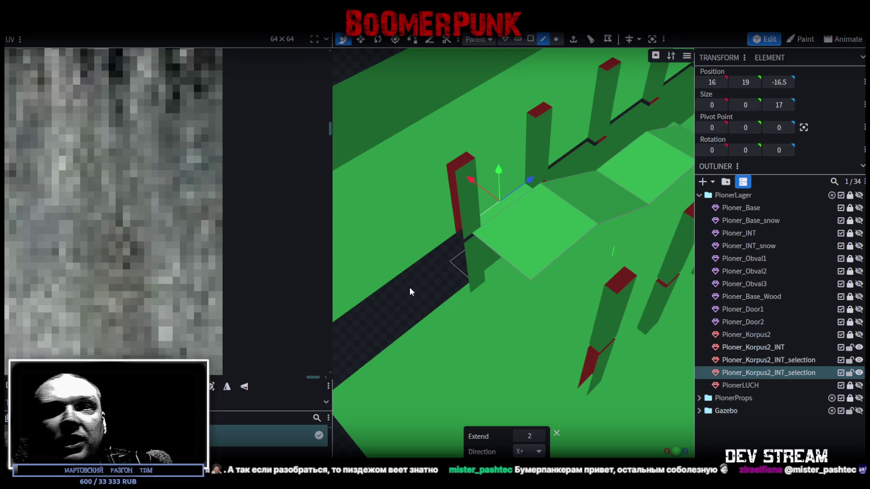
Step: Inspect the ledge beside the pillar from above and select the other ledge piece
left_click(445, 281)
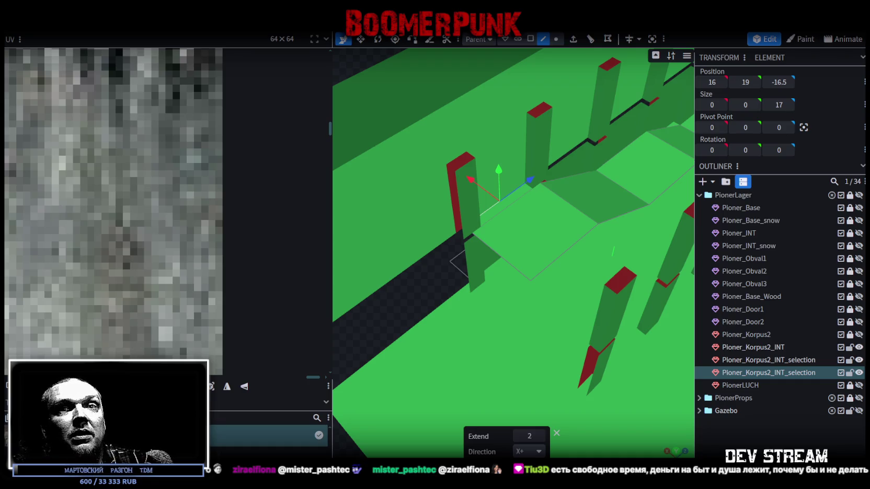
mouse_move(431, 305)
left_mouse_down()
mouse_move(423, 314)
mouse_move(494, 312)
mouse_move(499, 283)
mouse_move(484, 279)
mouse_move(435, 321)
mouse_move(386, 327)
left_mouse_up()
scroll(370, 314, "down", 3)
scroll(370, 313, "down", 3)
mouse_move(574, 357)
left_mouse_down()
mouse_move(562, 391)
mouse_move(519, 404)
mouse_move(621, 387)
mouse_move(635, 305)
mouse_move(527, 141)
left_mouse_up()
scroll(586, 392, "up", 3)
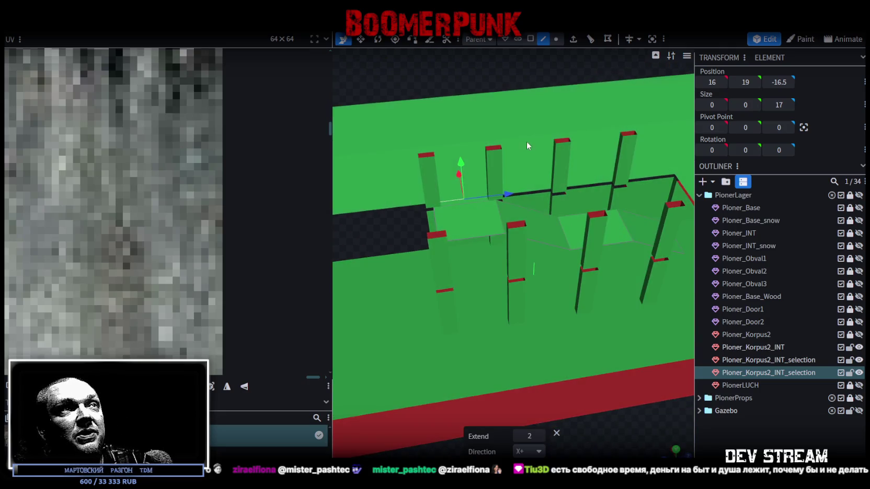
left_click(526, 141)
mouse_move(531, 181)
left_mouse_down()
mouse_move(563, 229)
mouse_move(584, 335)
mouse_move(603, 353)
mouse_move(646, 346)
mouse_move(558, 354)
mouse_move(577, 339)
mouse_move(582, 353)
mouse_move(594, 351)
mouse_move(536, 362)
mouse_move(565, 358)
left_mouse_up()
scroll(571, 347, "up", 2)
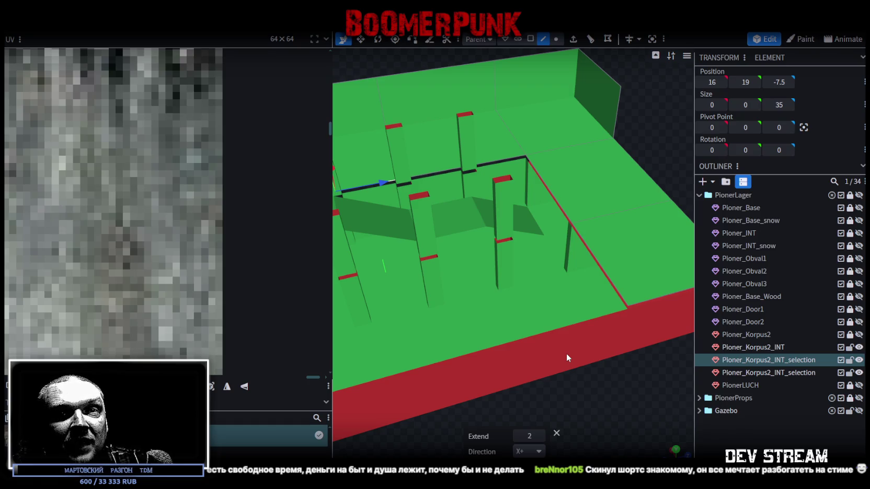
Step: Nudge the selected ledge piece along Z, check the pillar ledge edges, then select Pioner_Korpus2_INT
scroll(534, 239, "down", 2)
key("Right")
key("Right")
key("Right")
left_click_drag(611, 381, 636, 338)
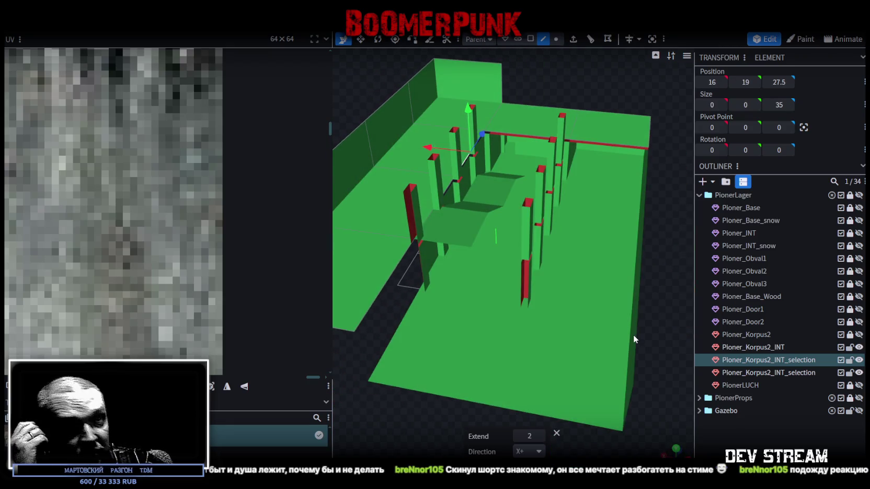
mouse_move(608, 308)
left_mouse_down()
mouse_move(607, 235)
mouse_move(411, 366)
mouse_move(467, 334)
mouse_move(546, 156)
mouse_move(536, 157)
mouse_move(530, 177)
mouse_move(595, 229)
left_mouse_up()
scroll(551, 131, "up", 3)
scroll(550, 133, "up", 2)
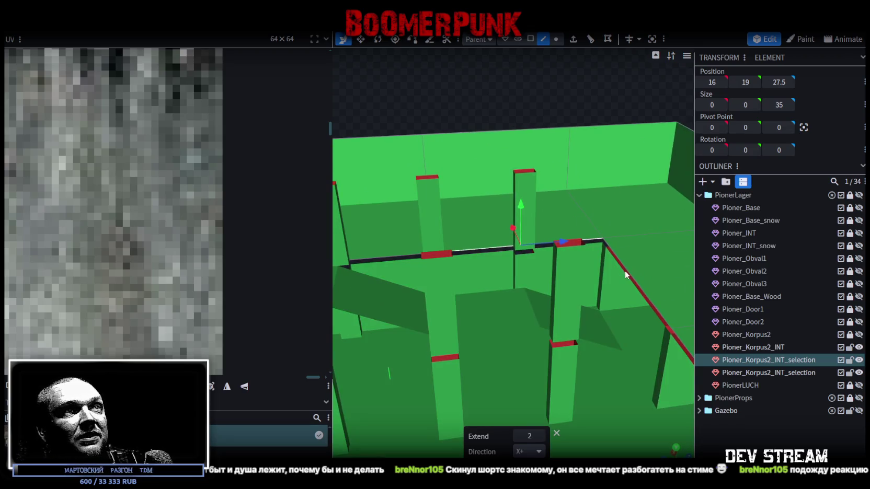
left_click(625, 270)
scroll(625, 270, "down", 2)
left_click_drag(625, 271, 617, 314)
scroll(617, 349, "down", 2)
scroll(658, 350, "up", 3)
mouse_move(617, 348)
left_mouse_down()
mouse_move(657, 351)
mouse_move(610, 301)
mouse_move(623, 295)
mouse_move(611, 280)
mouse_move(611, 234)
mouse_move(482, 303)
mouse_move(522, 293)
mouse_move(545, 304)
mouse_move(430, 342)
mouse_move(476, 328)
mouse_move(434, 306)
mouse_move(491, 277)
mouse_move(418, 320)
mouse_move(472, 297)
mouse_move(477, 310)
left_mouse_up()
left_click(502, 288)
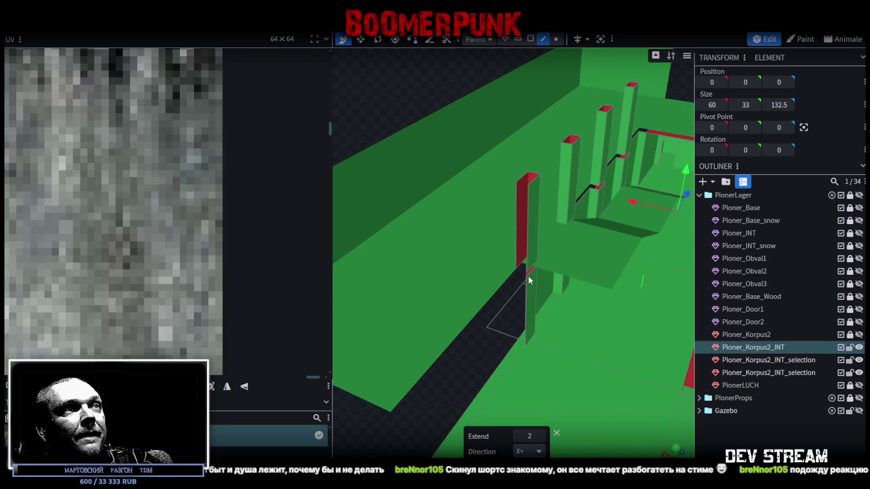
Step: Select each Pioner_Korpus2_INT_selection mesh in turn, then return to the Pioner_Korpus2_INT mesh
scroll(529, 280, "up", 3)
left_click_drag(524, 331, 512, 310)
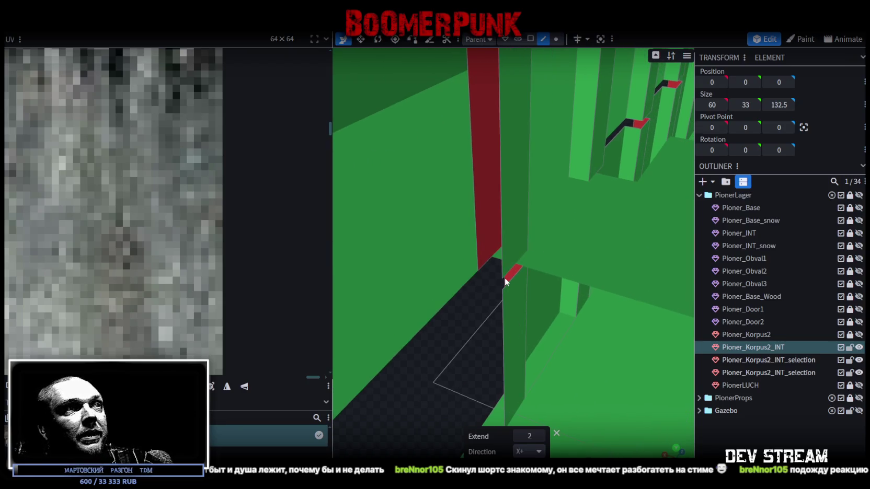
scroll(617, 250, "down", 5)
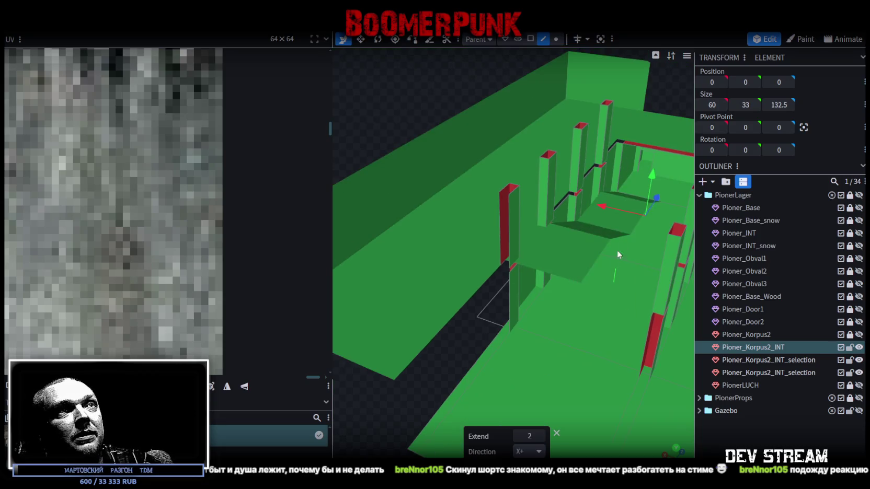
left_click(448, 230)
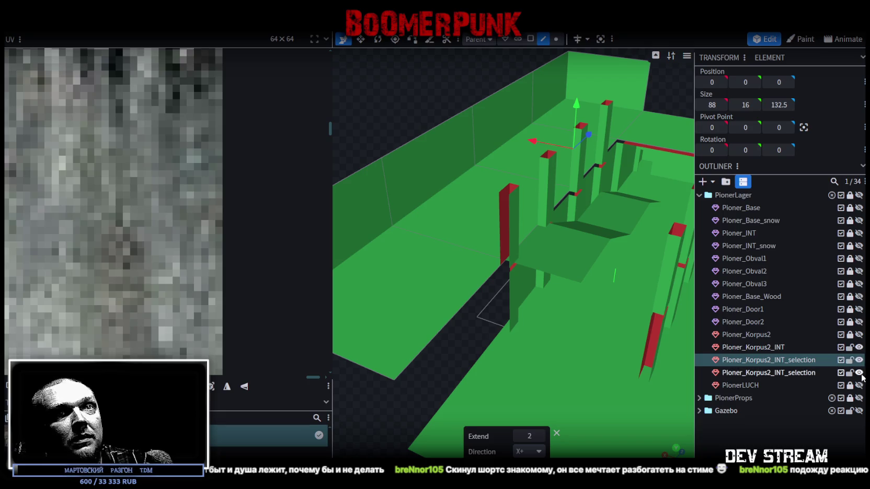
left_click(791, 374)
left_click(789, 360)
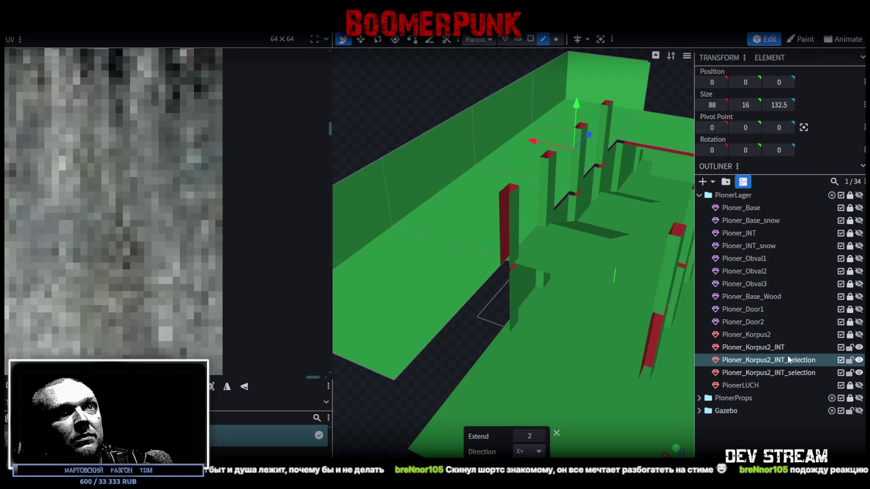
left_click(778, 349)
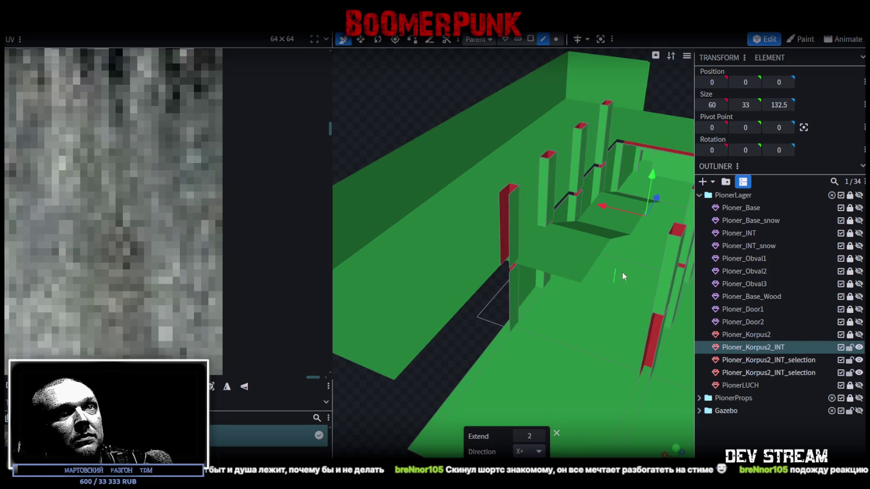
Step: Lock and hide both selection meshes to view the room, then make them visible again
left_click(850, 360)
left_click(859, 360)
left_click(850, 372)
left_click(859, 372)
mouse_move(575, 303)
left_mouse_down()
mouse_move(484, 296)
mouse_move(555, 188)
mouse_move(498, 237)
mouse_move(469, 296)
mouse_move(553, 234)
left_mouse_up()
scroll(571, 177, "up", 3)
scroll(541, 199, "up", 3)
scroll(538, 226, "down", 3)
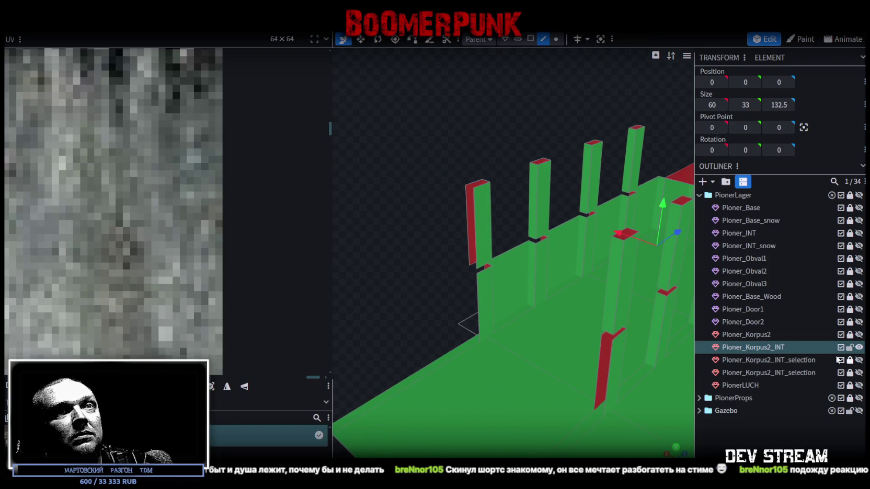
left_click(859, 359)
left_click(859, 372)
Step: Inspect the entrance edges and floor, then select the main interior mesh facing the red wall
mouse_move(518, 326)
left_mouse_down()
mouse_move(442, 353)
mouse_move(484, 323)
mouse_move(476, 358)
left_mouse_up()
scroll(486, 371, "up", 2)
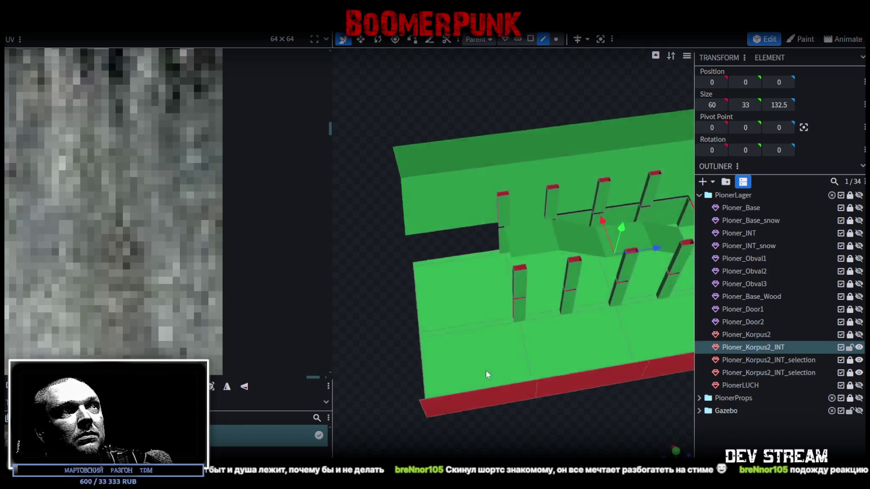
scroll(495, 360, "up", 2)
right_click_drag(546, 255, 492, 240)
left_click(491, 240)
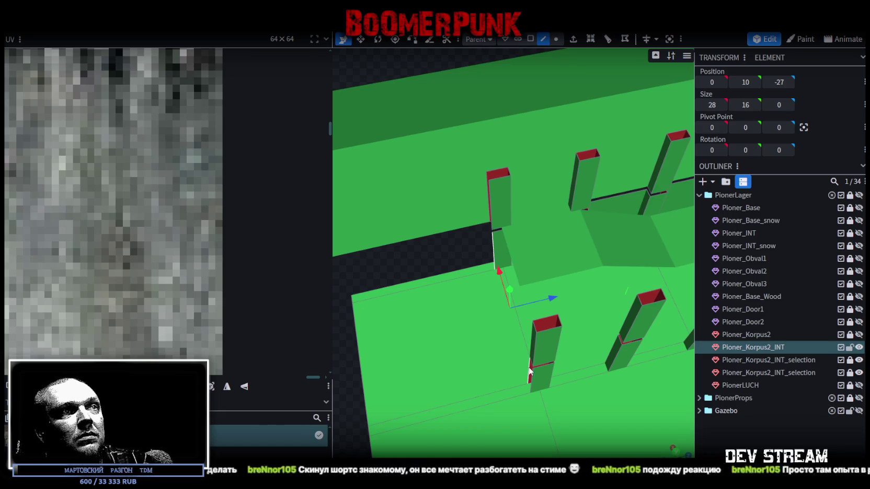
left_click(490, 334)
mouse_move(456, 251)
left_mouse_down()
mouse_move(431, 237)
mouse_move(432, 222)
mouse_move(405, 212)
mouse_move(487, 253)
mouse_move(428, 275)
left_mouse_up()
scroll(432, 222, "down", 3)
left_click(405, 212)
scroll(413, 219, "up", 5)
scroll(515, 272, "up", 3)
left_click_drag(514, 272, 470, 297)
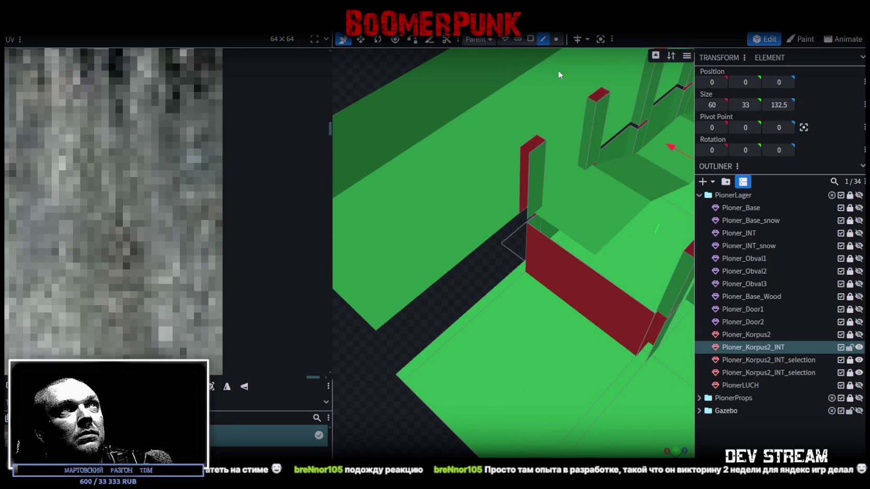
Step: Unlock both selection meshes and place the ledge edge beside the entrance wall at Z -27
left_click(849, 360)
left_click(850, 372)
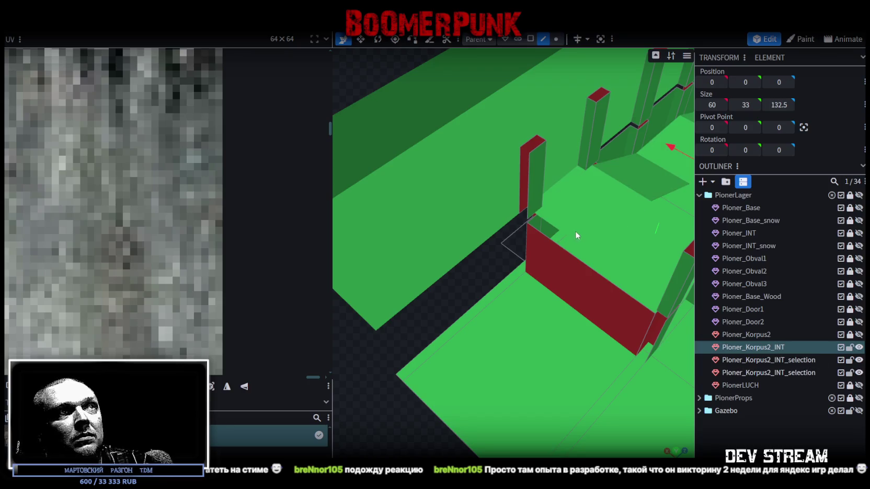
left_click(576, 236)
mouse_move(517, 220)
left_mouse_down()
mouse_move(455, 290)
mouse_move(456, 301)
left_mouse_up()
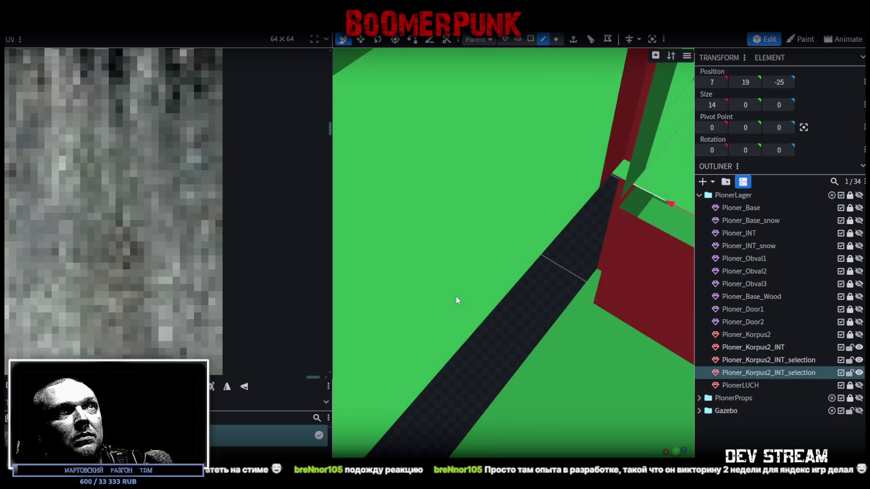
left_click(619, 177)
mouse_move(619, 177)
left_mouse_down()
mouse_move(500, 299)
mouse_move(545, 220)
mouse_move(503, 219)
left_mouse_up()
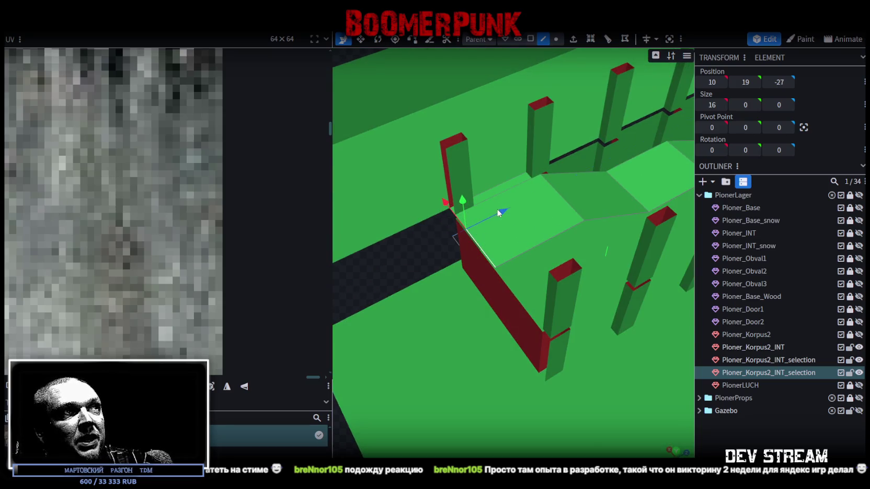
scroll(409, 296, "down", 5)
left_click_drag(385, 340, 424, 309)
scroll(394, 302, "up", 5)
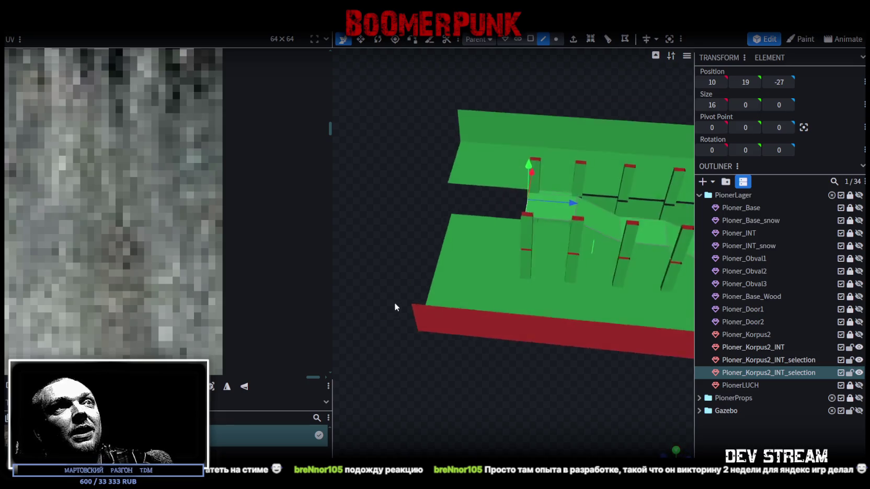
scroll(412, 318, "up", 2)
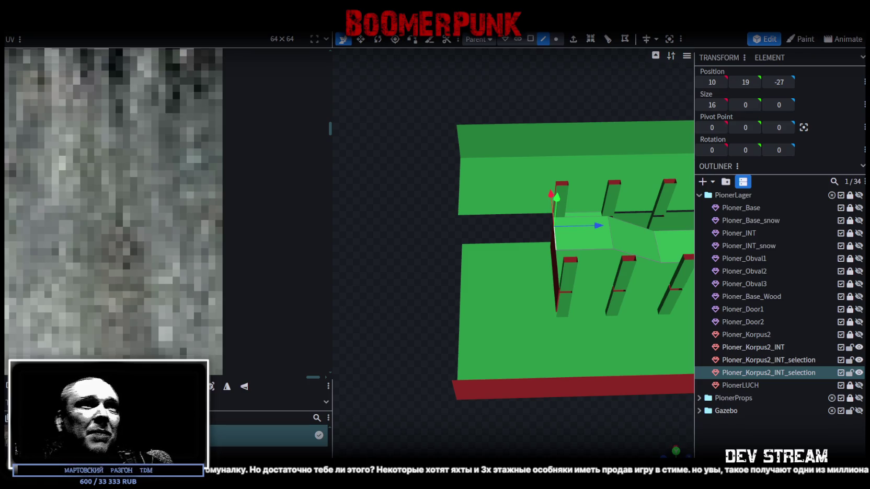
scroll(617, 447, "down", 3)
Step: Select the Pioner_Korpus2_INT mesh and look along the corridor toward the red wall
mouse_move(617, 447)
left_mouse_down()
mouse_move(376, 264)
mouse_move(503, 265)
mouse_move(431, 313)
mouse_move(546, 265)
left_mouse_up()
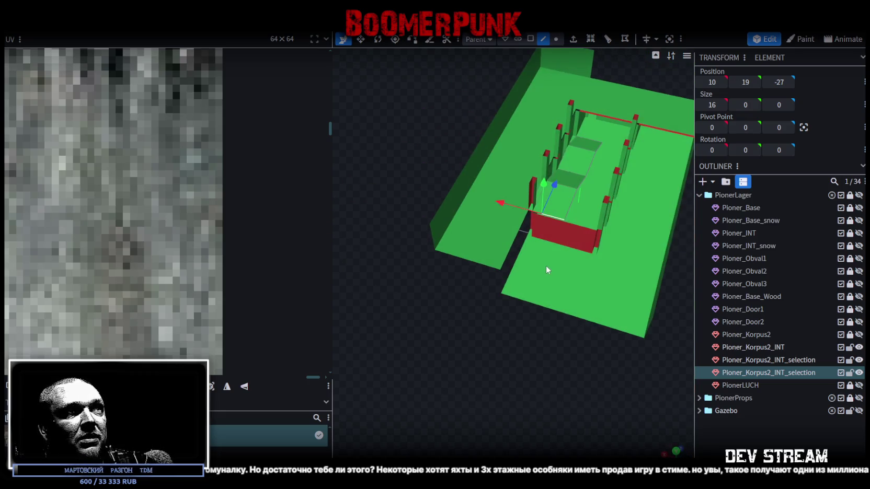
left_click(546, 265)
scroll(518, 373, "up", 3)
scroll(590, 433, "up", 3)
mouse_move(590, 433)
left_mouse_down()
mouse_move(574, 384)
mouse_move(565, 396)
mouse_move(568, 376)
mouse_move(552, 404)
mouse_move(509, 348)
left_mouse_up()
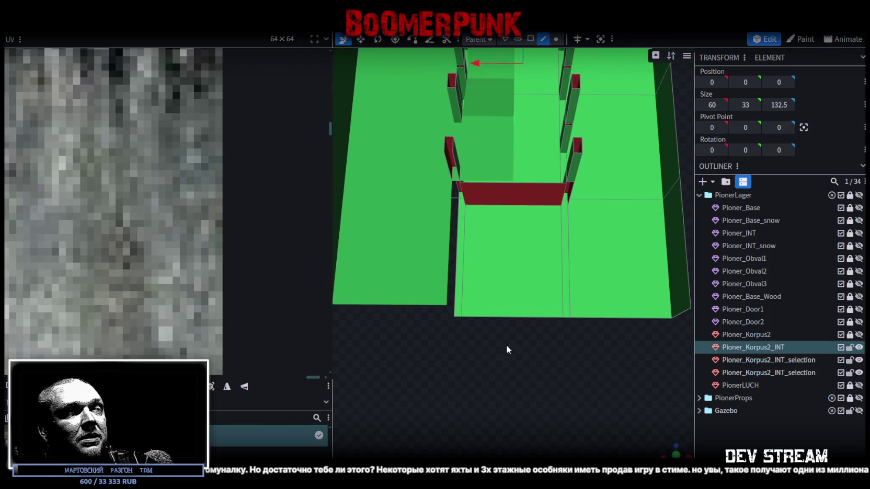
mouse_move(452, 342)
left_mouse_down()
mouse_move(471, 313)
mouse_move(465, 333)
left_mouse_up()
Step: Select the entrance floor faces in face mode, then clear the selection
left_click(530, 39)
left_click(457, 309)
left_click(569, 317, "shift")
left_click_drag(559, 382, 402, 364)
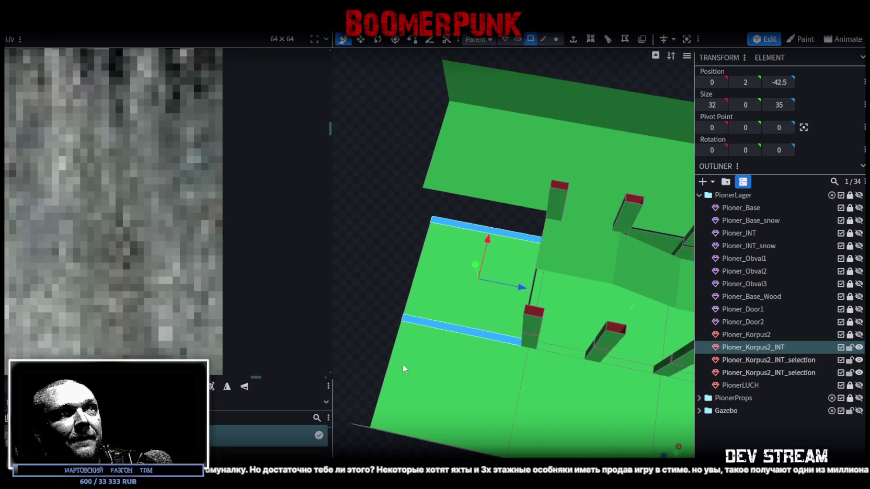
left_click(405, 311)
mouse_move(405, 311)
left_mouse_down()
mouse_move(388, 221)
mouse_move(361, 228)
mouse_move(353, 237)
mouse_move(480, 318)
left_mouse_up()
left_click(425, 314)
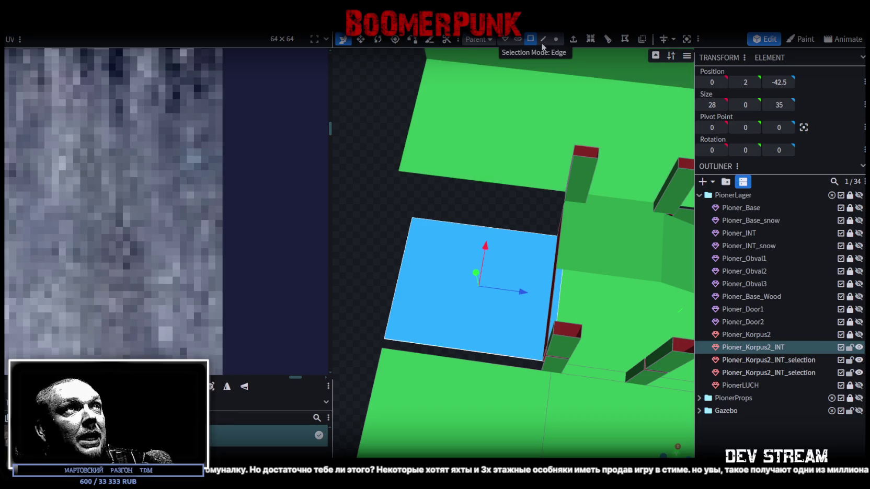
left_click(543, 39)
left_click_drag(487, 211, 452, 256)
left_click(397, 276)
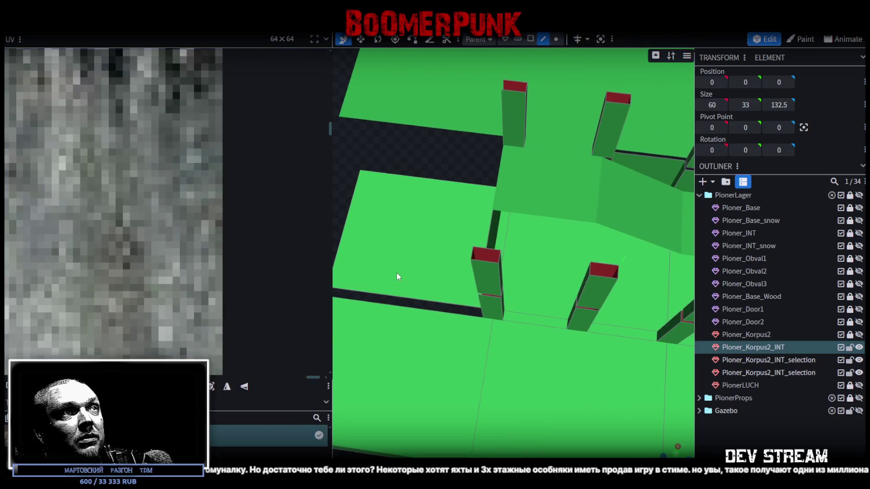
Step: Delete the floor face in front of the entrance and split the neighbouring face into its own mesh
left_click(530, 39)
left_click(413, 219)
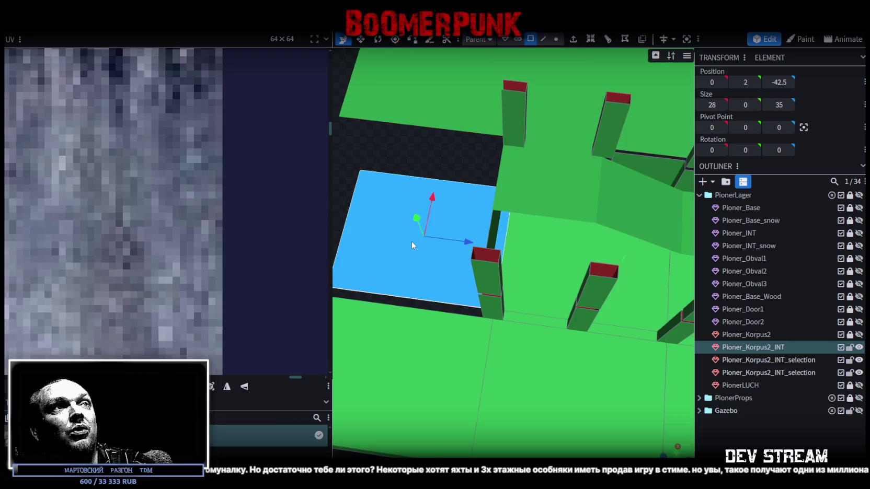
key("Delete")
left_click(542, 277)
right_click(532, 287)
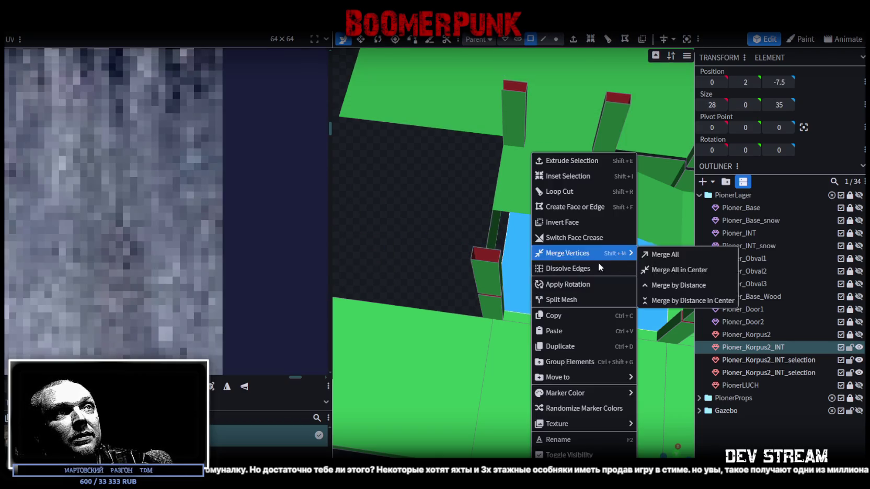
left_click(555, 300)
Step: Pull the split floor's far edge back to Z -27 and add the interior mesh to the selection
left_click_drag(550, 194, 544, 57)
left_click(543, 39)
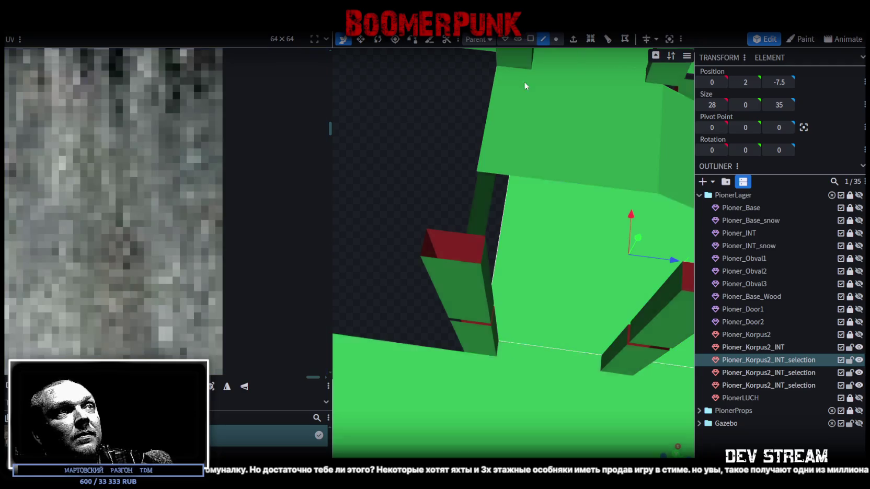
left_click(505, 239)
left_click_drag(541, 243, 536, 231)
mouse_move(506, 283)
left_mouse_down()
mouse_move(518, 269)
mouse_move(609, 406)
left_mouse_up()
scroll(518, 268, "down", 3)
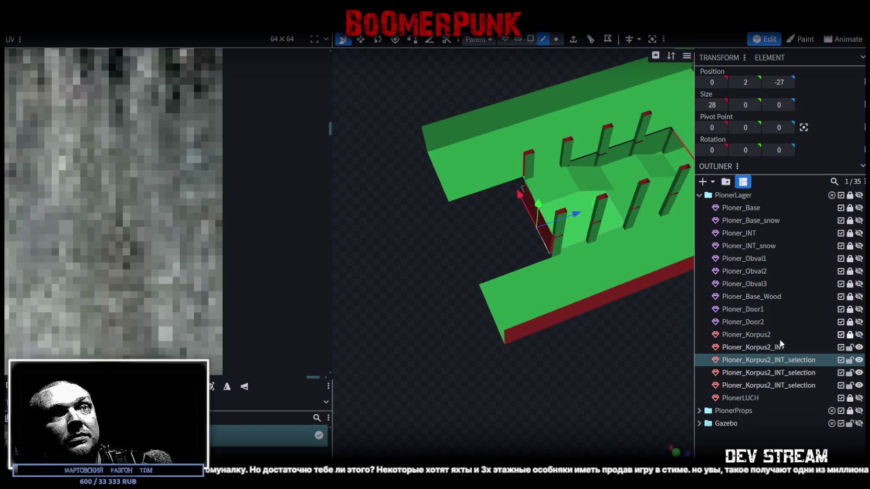
left_click(768, 349)
Step: Merge the split floor into Pioner_Korpus2_INT and weld its 4 overlapping vertices
right_click(770, 360)
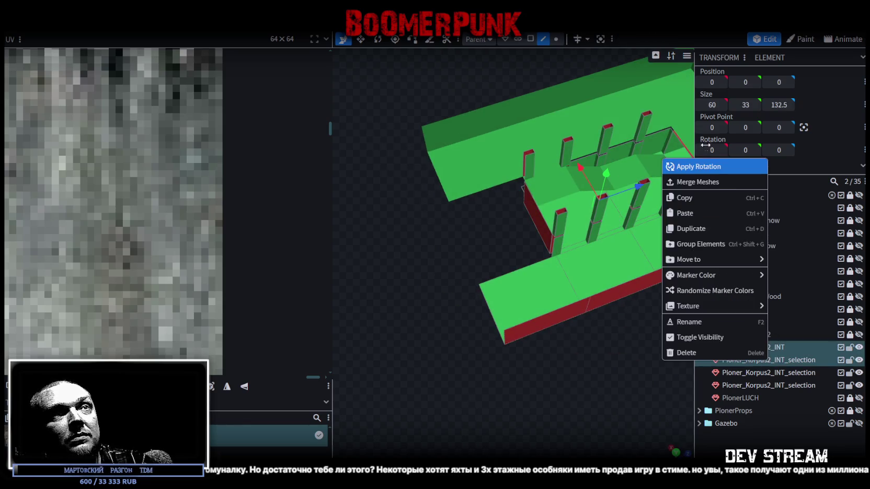
left_click(714, 182)
left_click_drag(661, 212, 568, 58)
left_click(556, 39)
left_click_drag(627, 157, 615, 178)
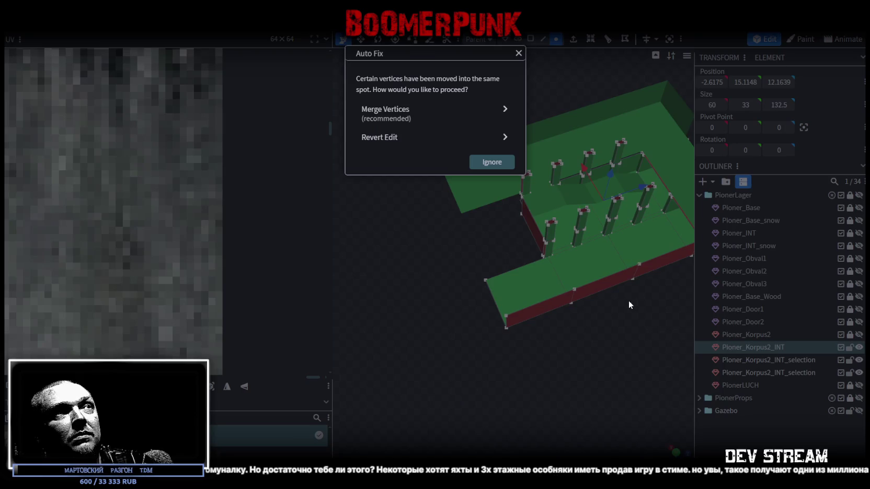
left_click(398, 111)
scroll(441, 291, "up", 3)
left_click_drag(471, 291, 482, 312)
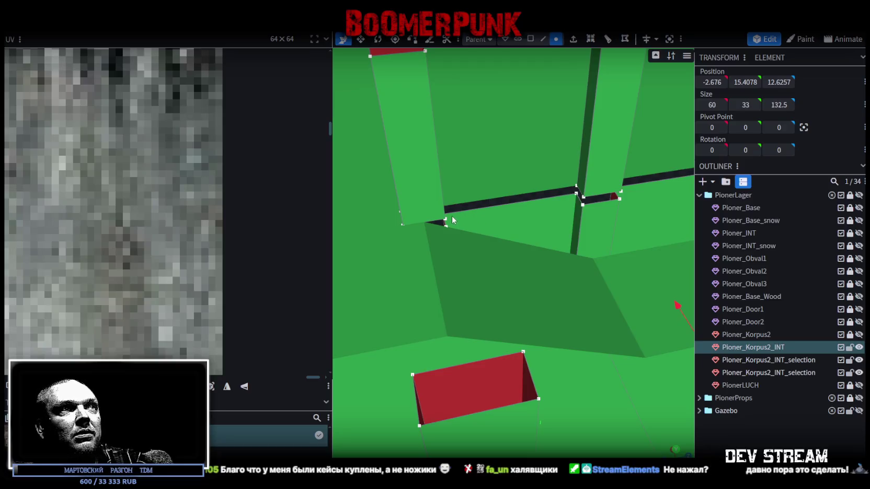
Step: Switch Pioner_Korpus2_INT to edge selection to work on the pillar bases
left_click(543, 39)
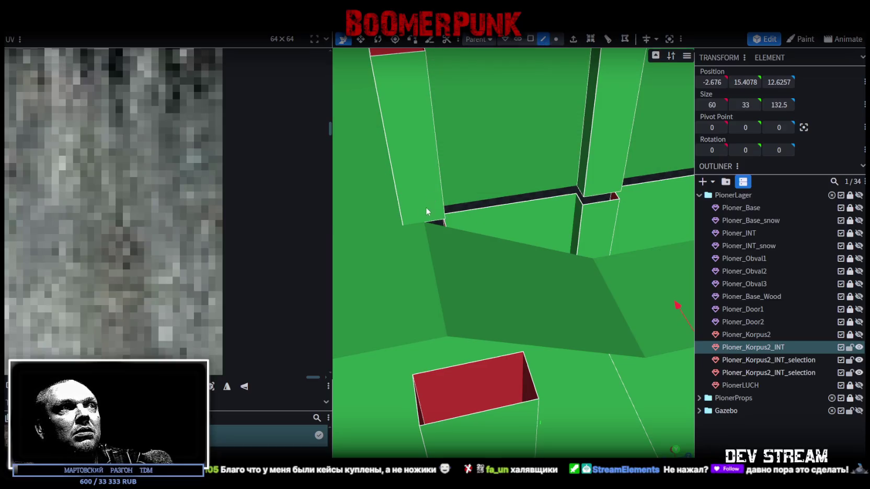
Step: Split the face at the pillar base into a new Pioner_Korpus2_INT_selection mesh at 14, 18.5, -8
left_click(433, 220)
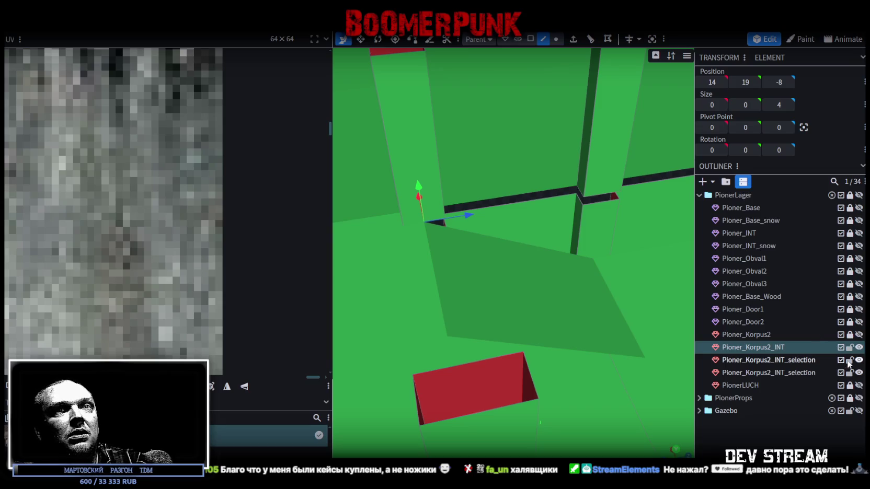
left_click(430, 231)
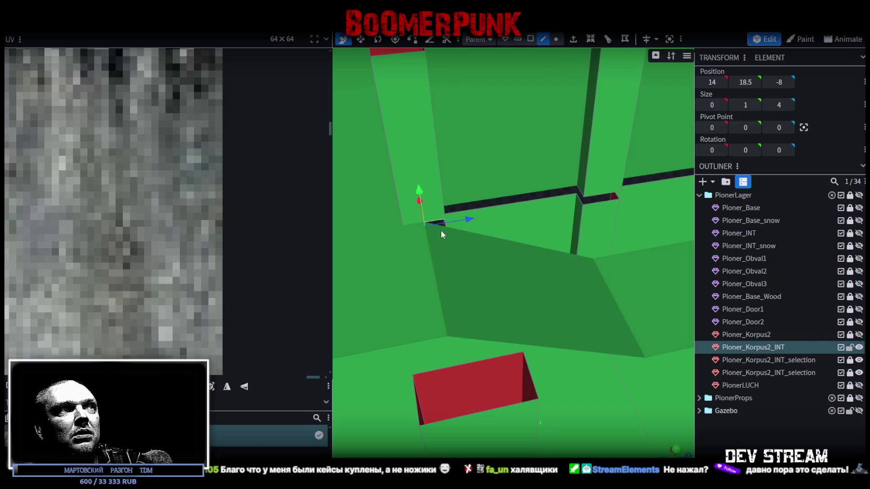
left_click(530, 38)
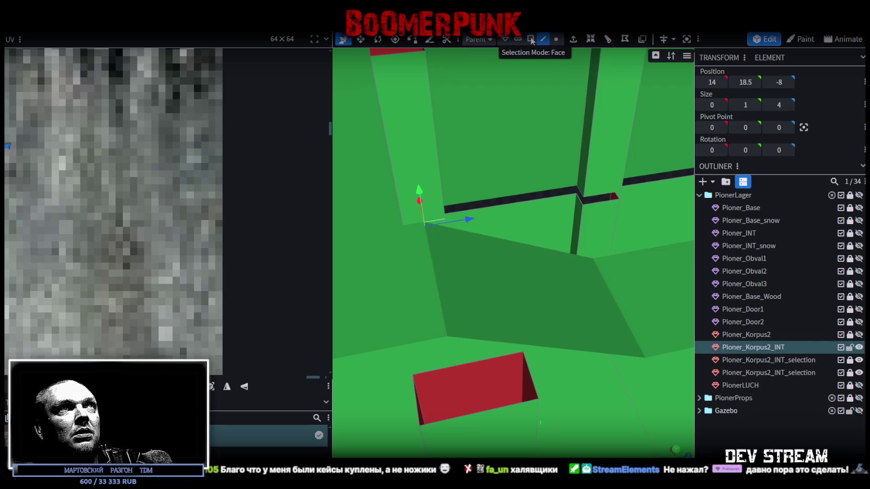
right_click(433, 222)
left_click(467, 304)
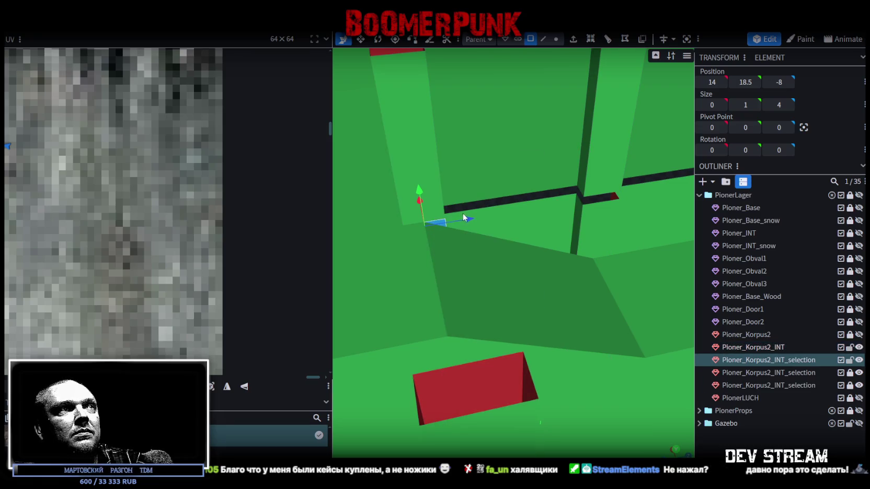
scroll(503, 222, "down", 5)
left_click_drag(391, 316, 493, 280)
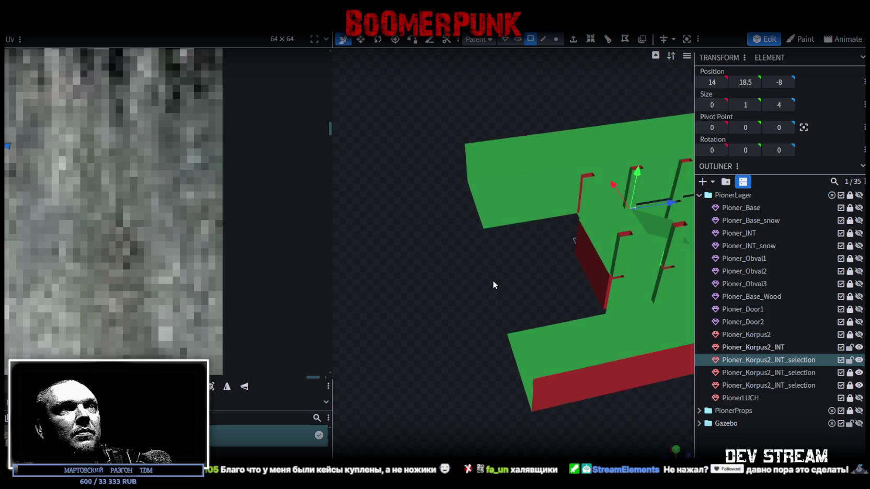
Step: Move the separated face one unit along X
scroll(406, 281, "up", 5)
scroll(433, 251, "up", 3)
left_click_drag(462, 228, 445, 238)
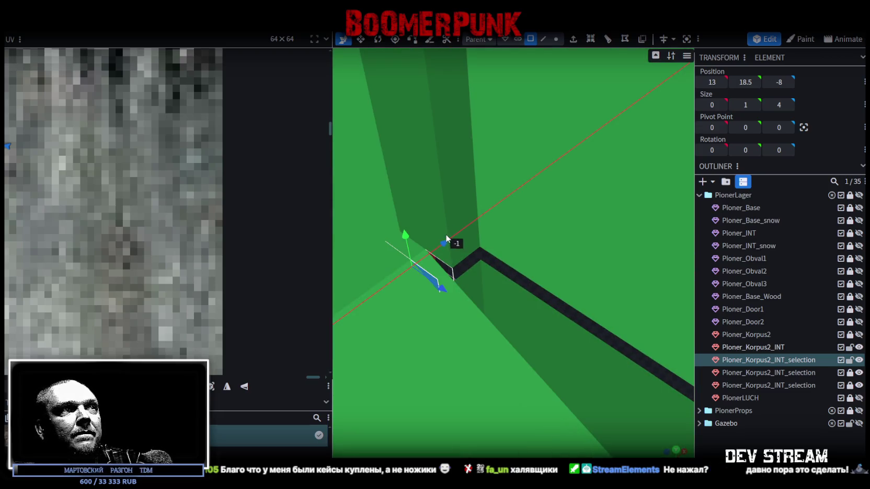
scroll(453, 248, "down", 3)
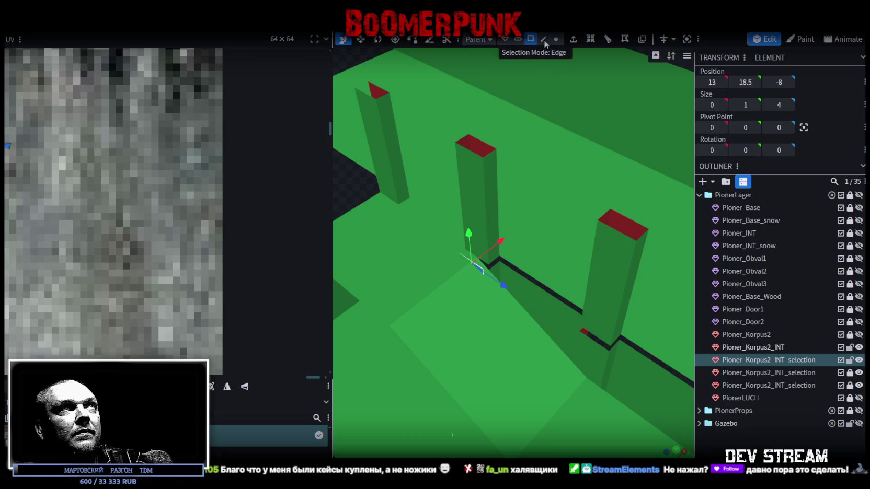
Step: Switch to edge mode and select the edge along the wall base
left_click(543, 39)
scroll(485, 289, "up", 3)
left_click(409, 301)
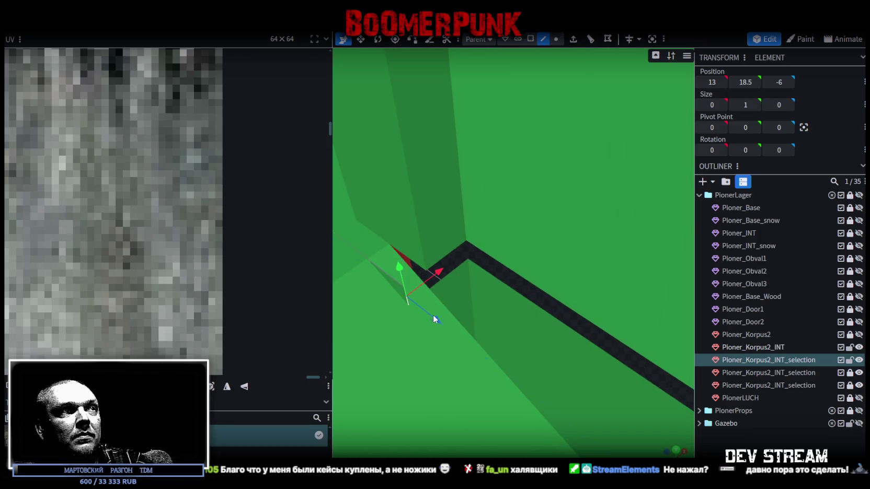
scroll(460, 324, "down", 3)
scroll(468, 316, "down", 2)
scroll(477, 312, "up", 3)
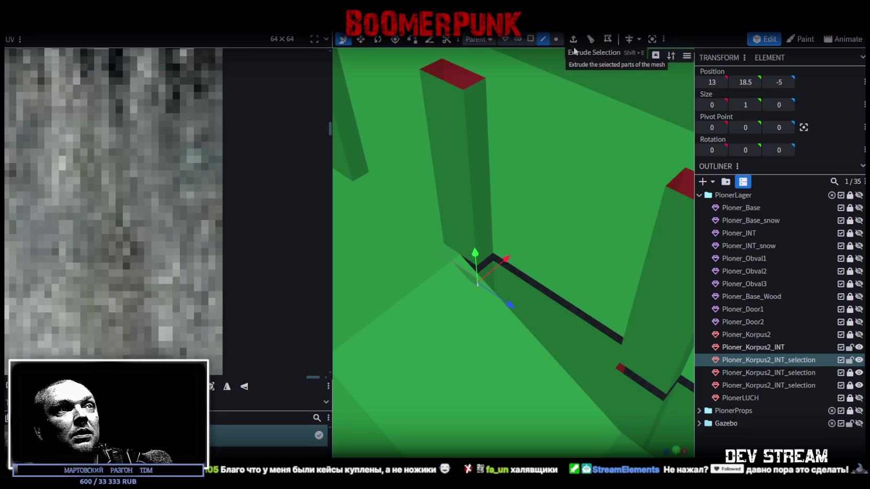
scroll(523, 337, "down", 3)
scroll(508, 297, "up", 1)
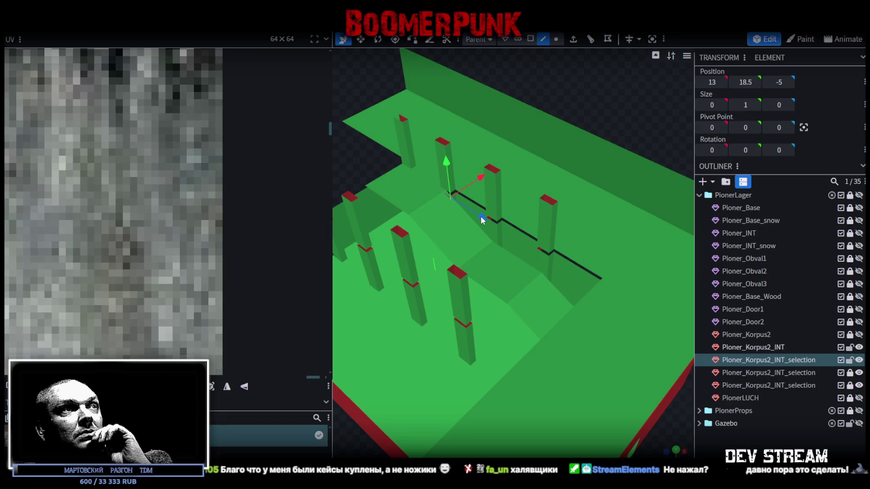
scroll(510, 296, "up", 1)
scroll(512, 296, "up", 1)
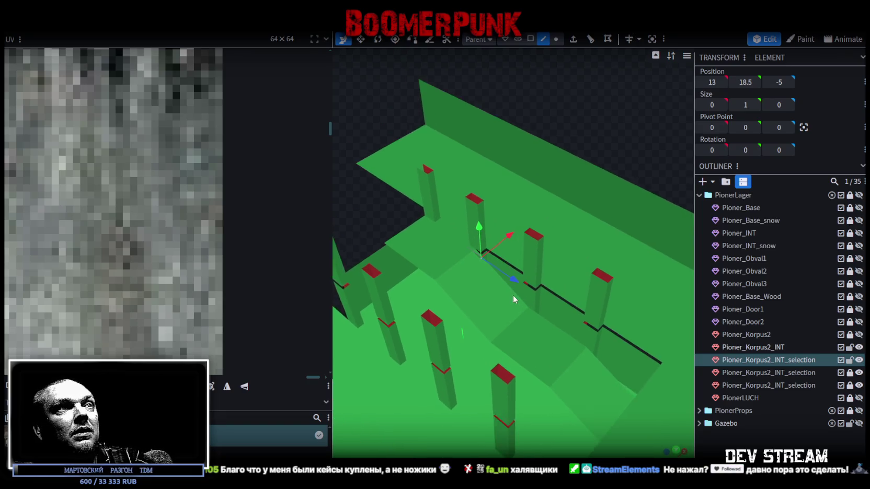
Step: Stretch the ledge along the wall past the pillars to the wall's end
mouse_move(510, 276)
left_mouse_down()
mouse_move(550, 300)
mouse_move(561, 365)
left_mouse_up()
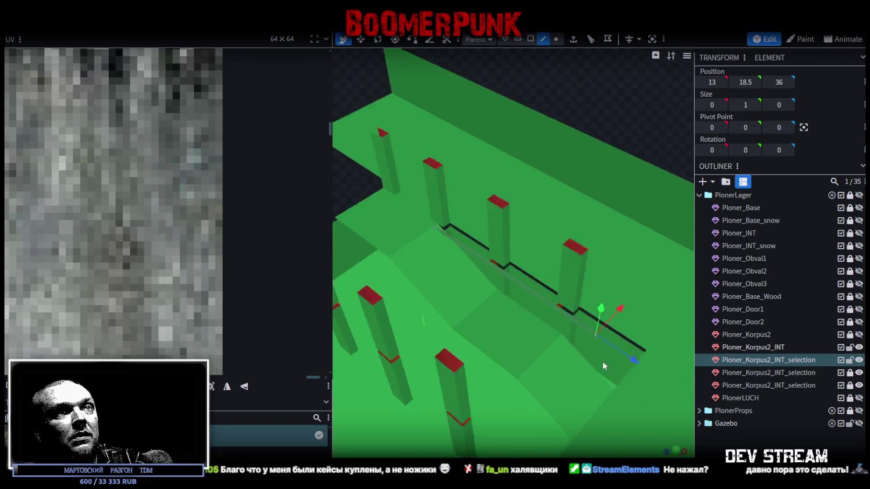
scroll(602, 362, "up", 3)
scroll(586, 371, "down", 5)
left_click_drag(613, 379, 564, 349)
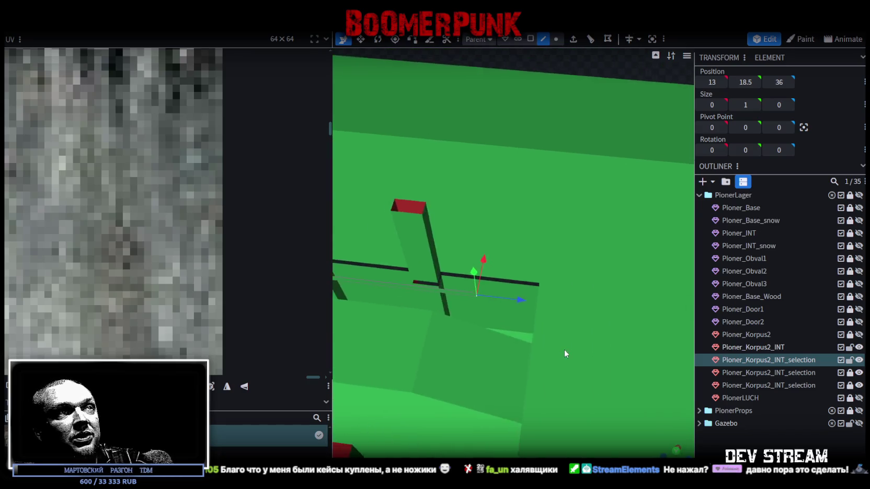
scroll(505, 348, "up", 3)
scroll(484, 339, "up", 2)
left_click_drag(484, 332, 579, 339)
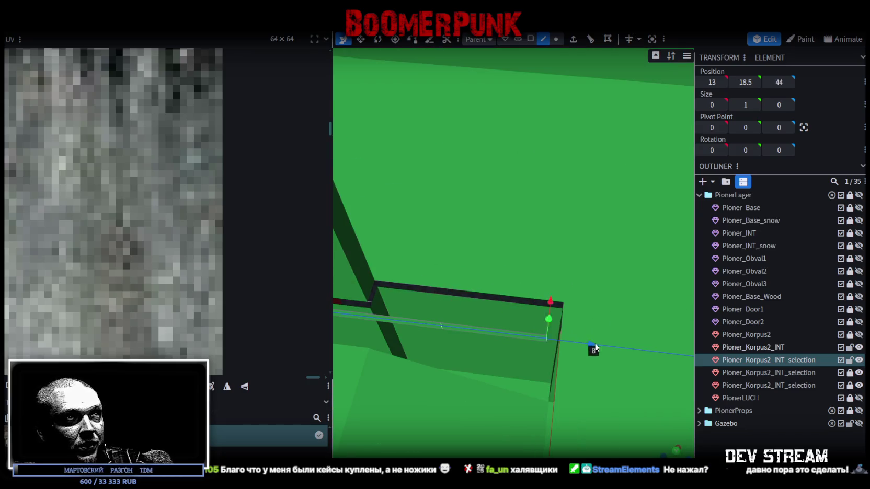
scroll(580, 340, "down", 5)
scroll(502, 377, "down", 2)
mouse_move(520, 373)
left_mouse_down()
mouse_move(508, 319)
mouse_move(442, 438)
mouse_move(477, 394)
left_mouse_up()
scroll(478, 394, "up", 4)
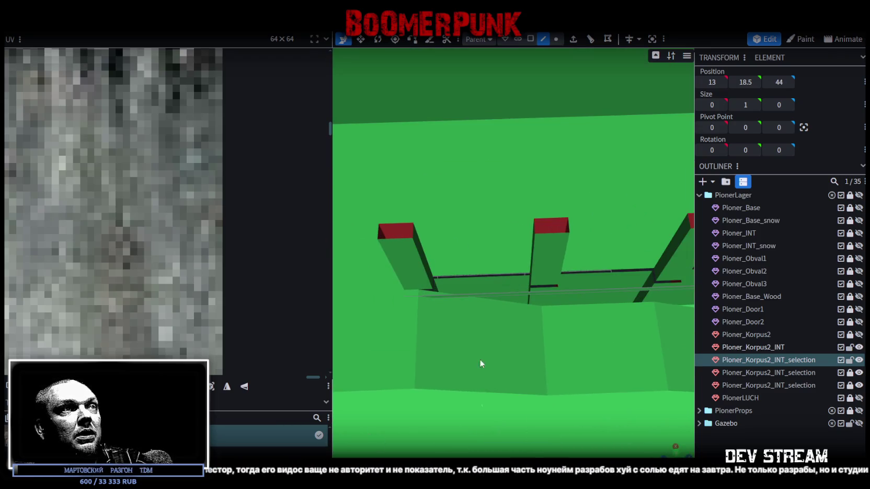
Step: Loop-cut the long ledge edge and slide the cut beside the first pillar
left_click(467, 295)
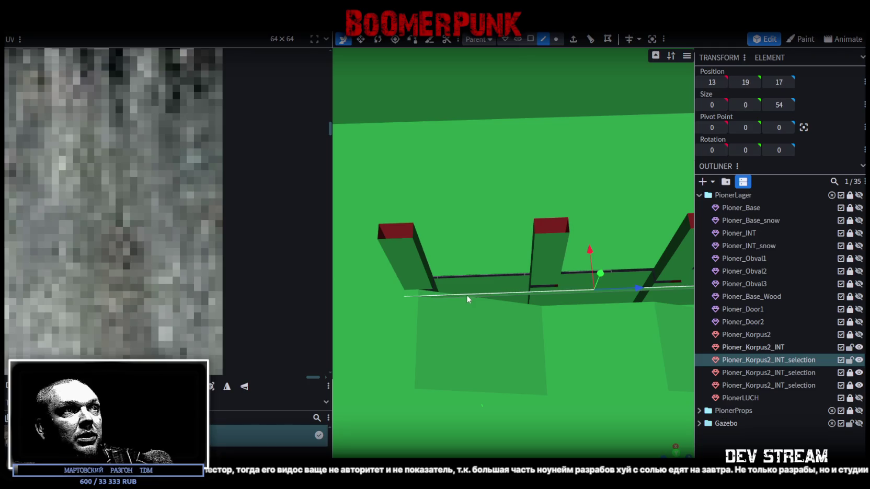
left_click(590, 39)
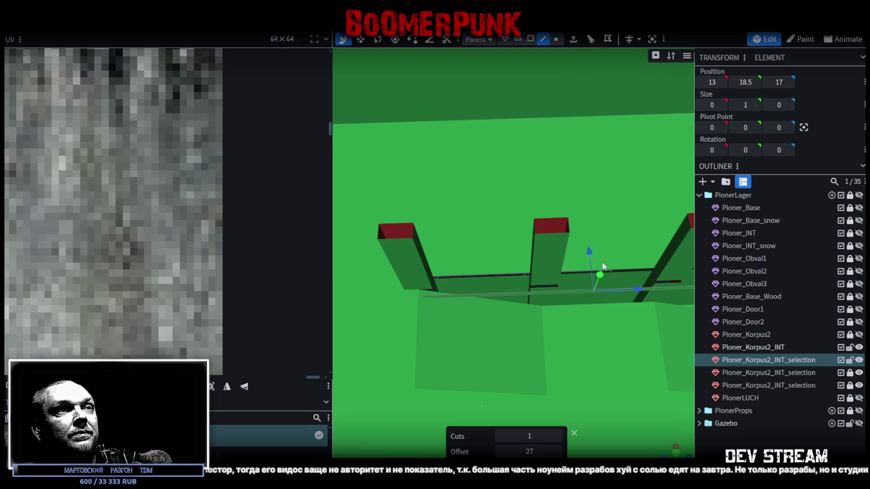
mouse_move(632, 290)
left_mouse_down()
mouse_move(485, 299)
mouse_move(540, 309)
left_mouse_up()
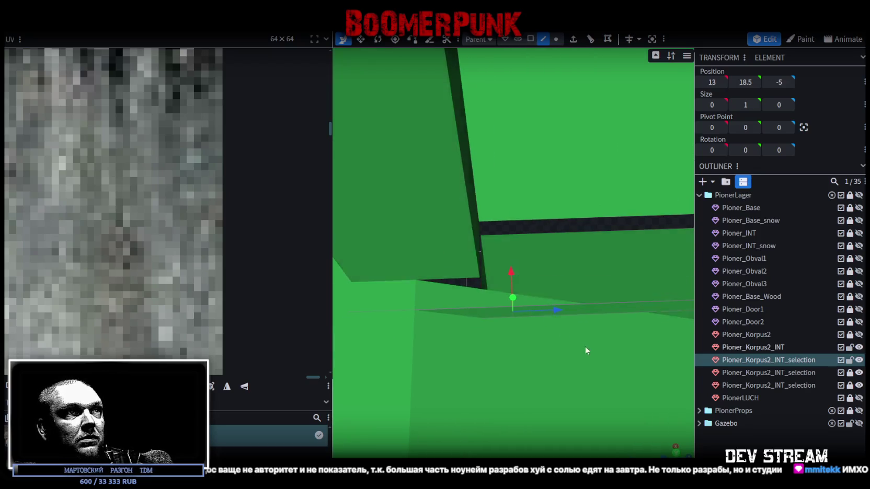
scroll(583, 344, "down", 5)
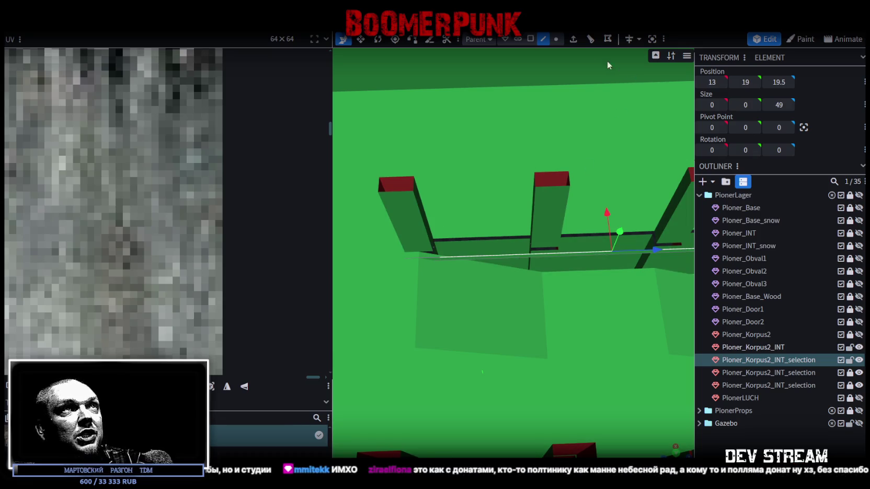
Step: Add a second loop cut next to the middle pillar, nudged one unit along the wall
left_click(592, 45)
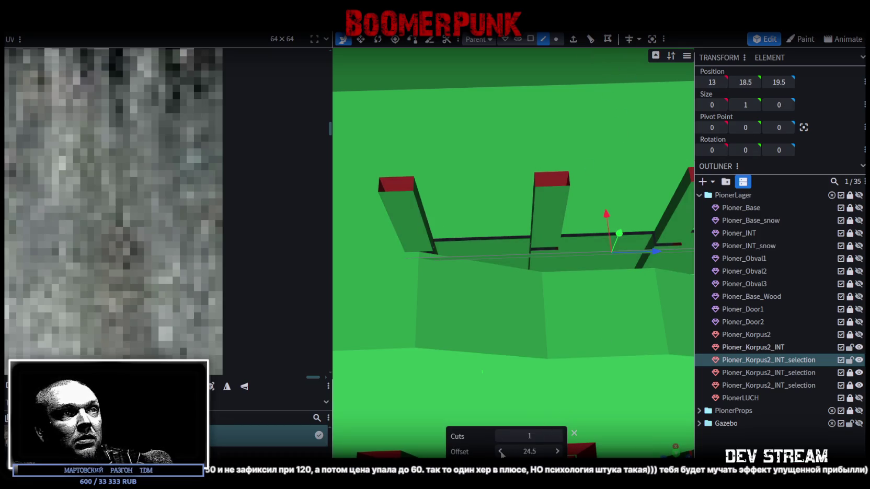
scroll(509, 452, "down", 1)
left_click_drag(652, 253, 580, 261)
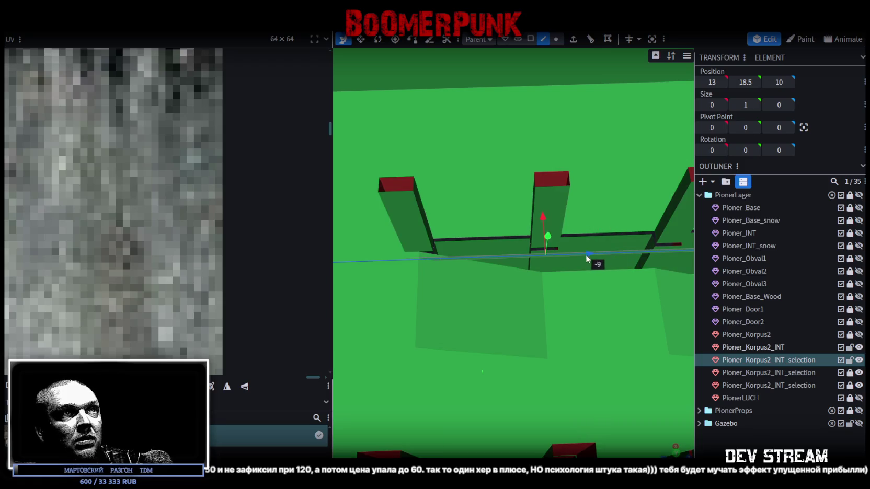
scroll(543, 313, "up", 5)
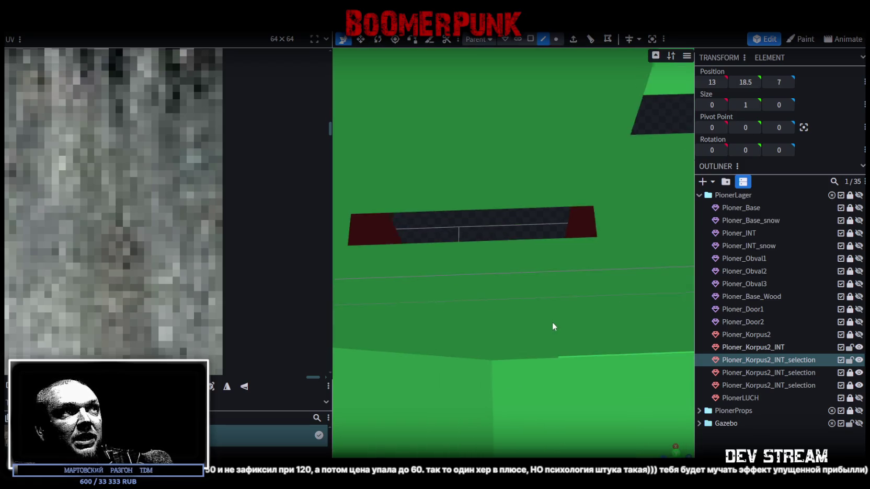
scroll(558, 321, "up", 2)
scroll(513, 293, "up", 2)
left_click_drag(509, 269, 510, 291)
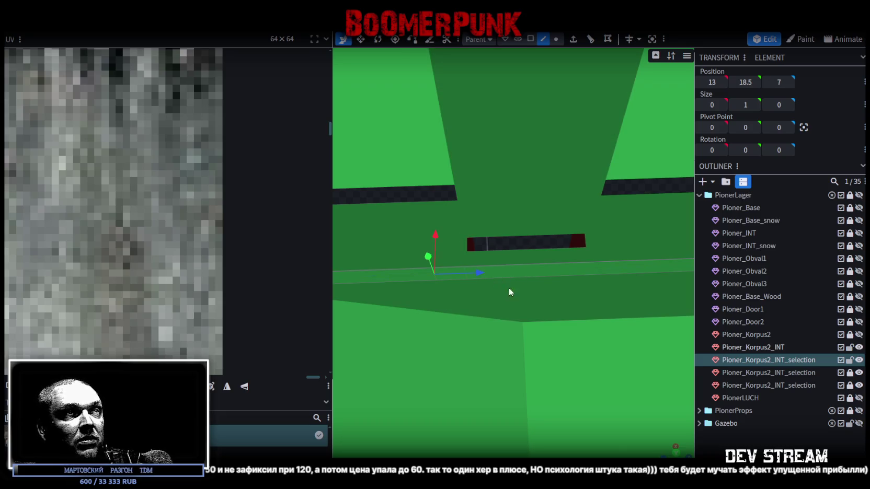
scroll(570, 261, "down", 3)
Step: Loop-cut the remaining long ledge edge and nudge the cut half a unit along the wall
left_click(569, 261)
scroll(574, 256, "up", 3)
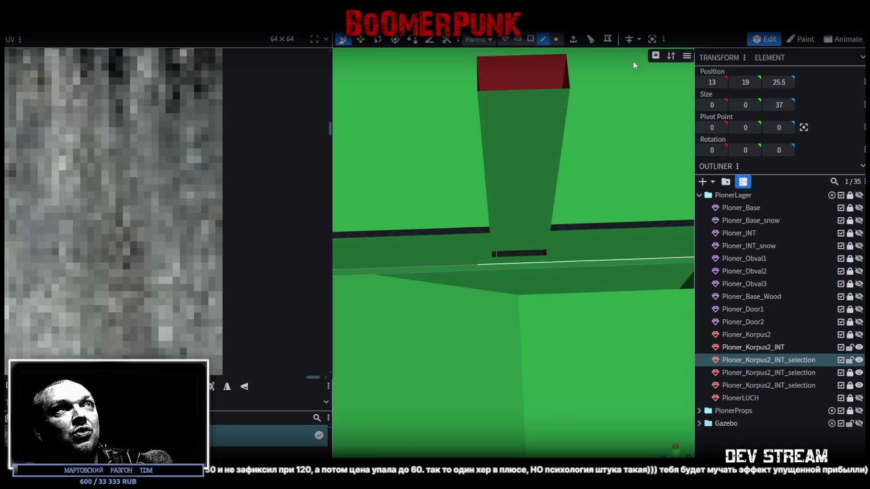
left_click(590, 39)
scroll(569, 288, "down", 2)
scroll(559, 284, "down", 2)
scroll(575, 284, "up", 4)
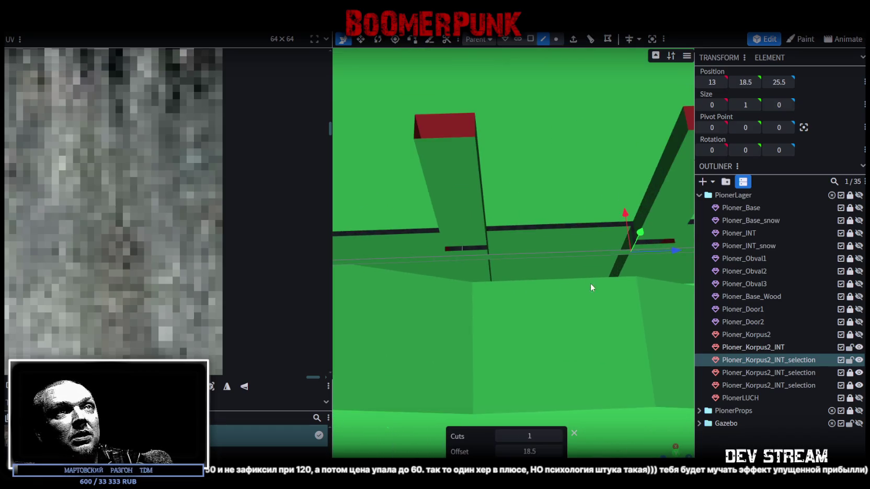
left_click_drag(594, 283, 554, 287)
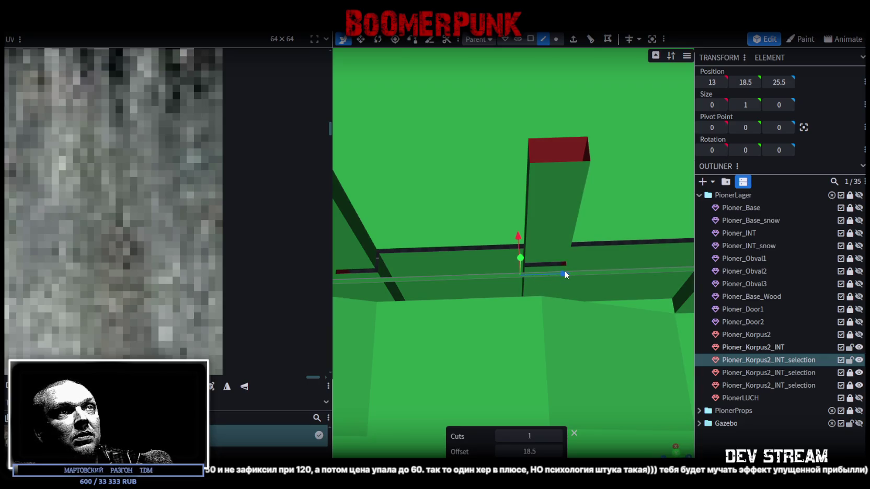
left_click_drag(564, 271, 569, 272)
Step: Loop-cut the ledge edge between the posts and slide the new edge to about Z 12–13
scroll(564, 308, "up", 3)
left_click_drag(539, 318, 551, 314)
left_click_drag(496, 314, 472, 347)
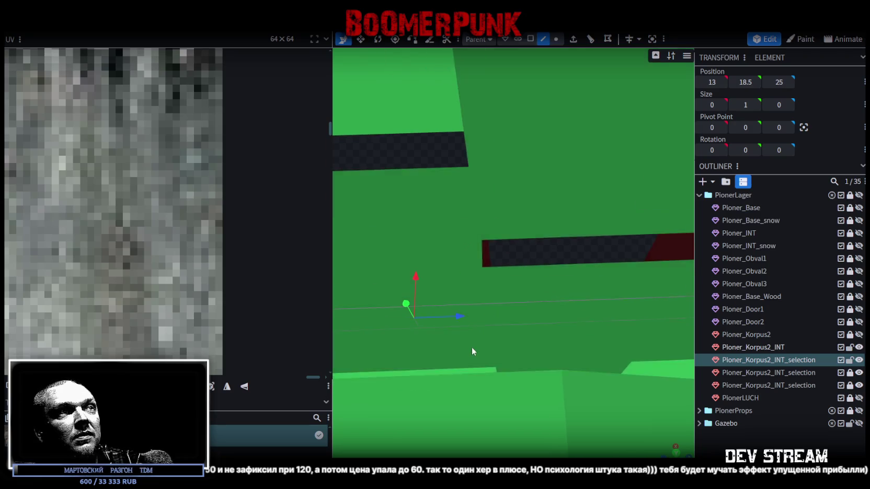
scroll(472, 347, "down", 3)
left_click(512, 263)
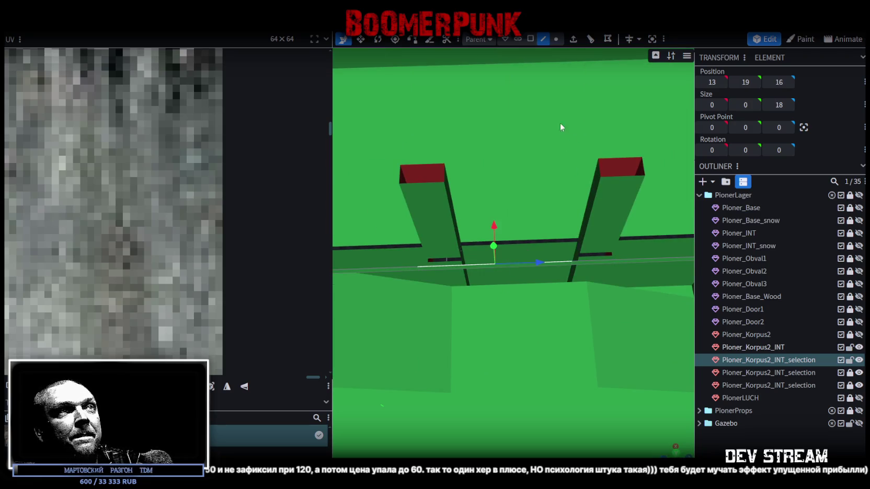
left_click(590, 38)
mouse_move(530, 196)
left_mouse_down()
mouse_move(482, 356)
mouse_move(549, 319)
left_mouse_up()
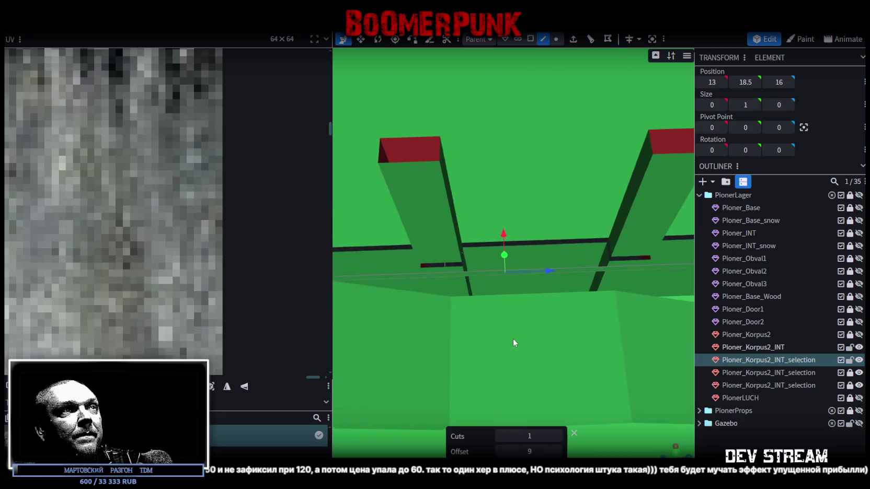
mouse_move(578, 271)
left_mouse_down()
mouse_move(534, 272)
mouse_move(542, 273)
left_mouse_up()
scroll(542, 341, "down", 3)
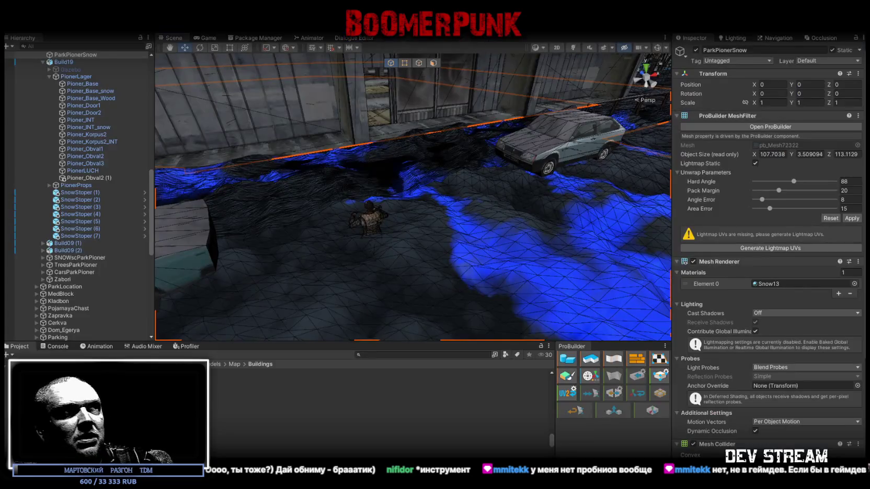
Step: Raise a ProBuilder ground vertex near the car and building, then undo it
mouse_move(337, 250)
right_mouse_down()
mouse_move(452, 241)
mouse_move(247, 276)
mouse_move(448, 189)
right_mouse_up()
left_click(406, 67)
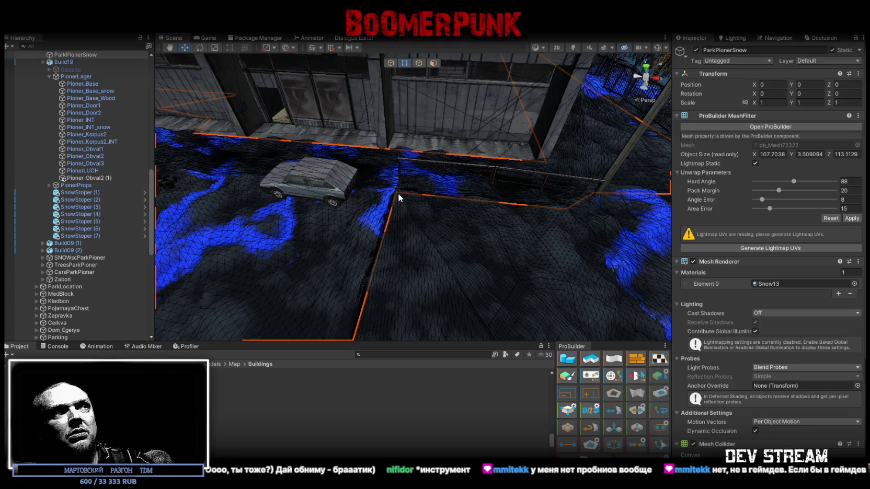
right_click_drag(397, 194, 441, 172)
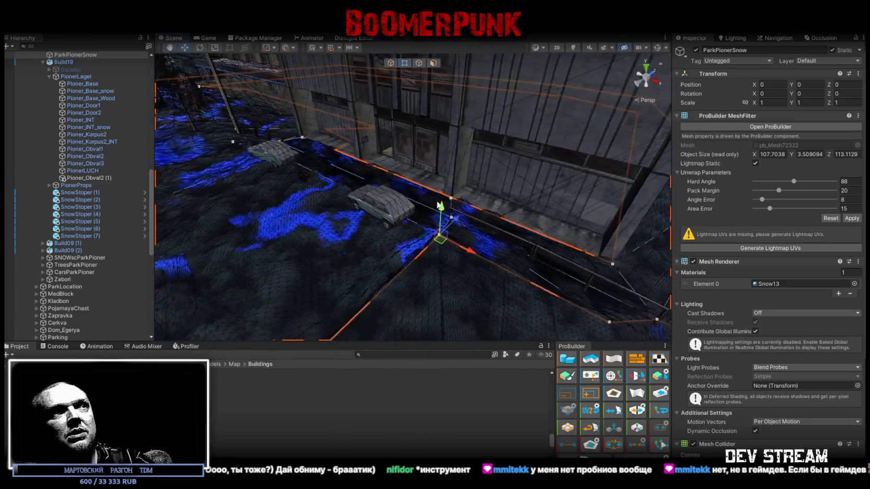
left_click_drag(446, 199, 447, 139)
key("ctrl+z")
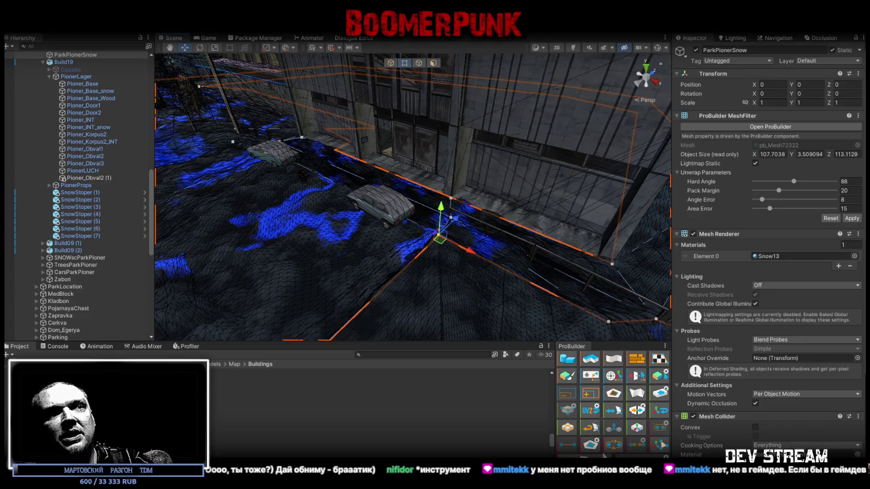
Step: Survey the village from a wide view, then return to the Blockbench camp model
mouse_move(324, 188)
left_mouse_down("alt")
mouse_move(195, 170)
mouse_move(399, 212)
mouse_move(465, 268)
left_mouse_up("alt")
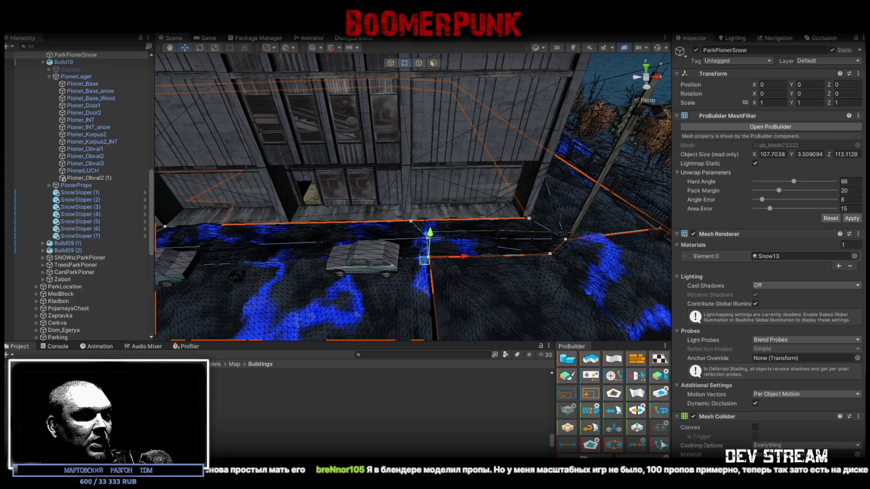
key("alt+Tab")
mouse_move(523, 292)
left_mouse_down()
mouse_move(514, 175)
mouse_move(522, 111)
mouse_move(579, 379)
mouse_move(551, 370)
left_mouse_up()
scroll(554, 375, "up", 5)
scroll(558, 384, "up", 3)
left_click(475, 274)
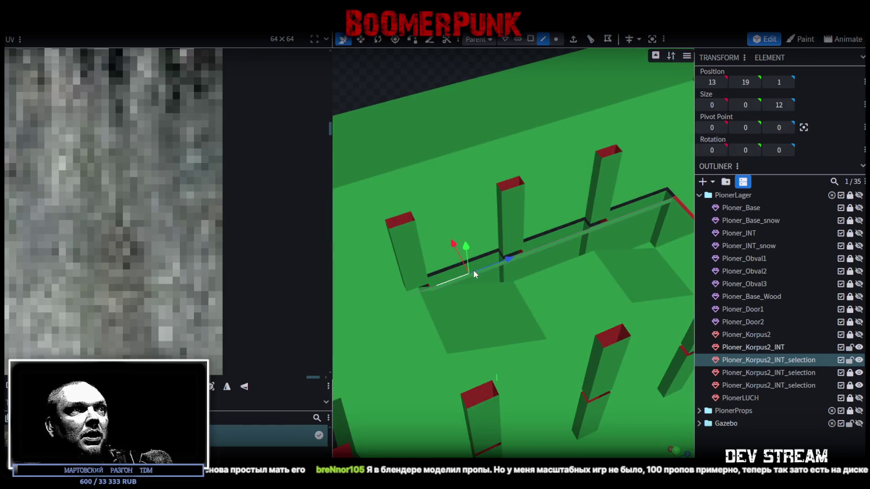
scroll(459, 276, "up", 2)
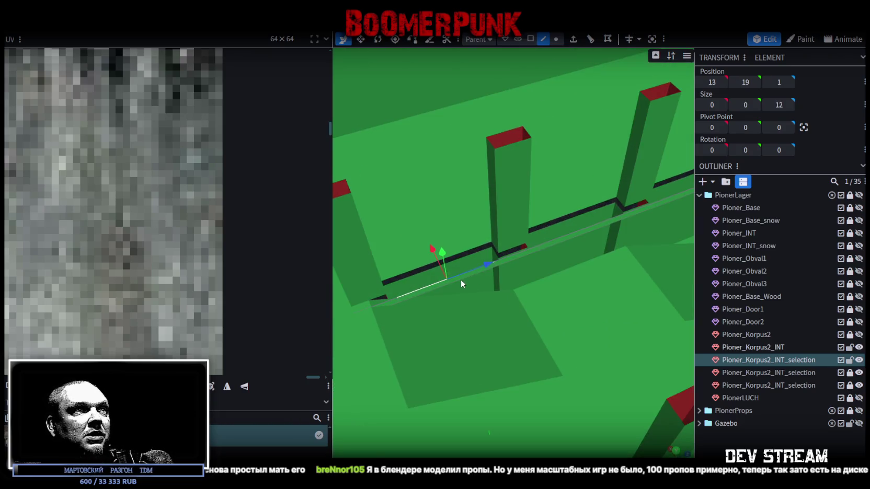
left_click_drag(460, 279, 501, 265)
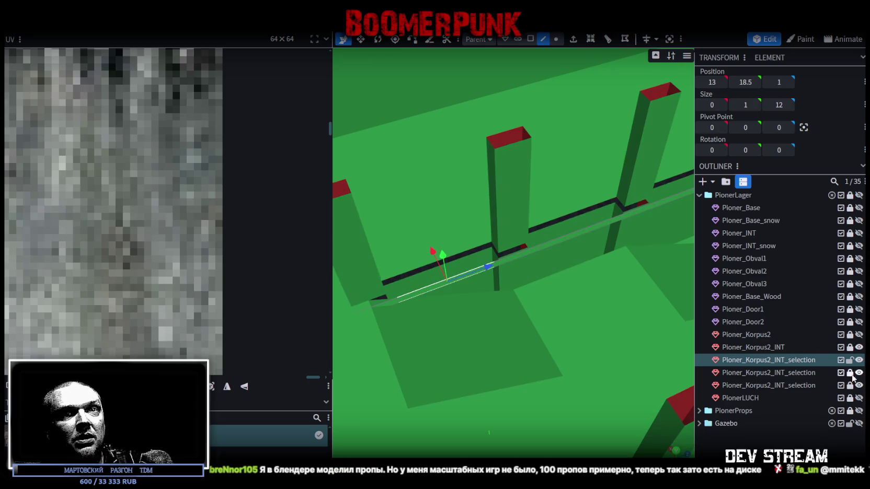
left_click(573, 39)
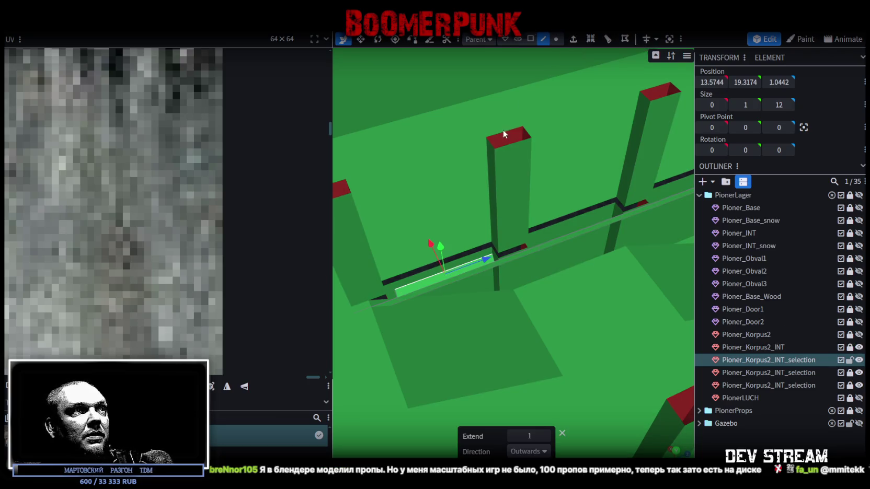
scroll(512, 284, "up", 2)
scroll(544, 293, "down", 5)
mouse_move(576, 303)
left_mouse_down()
mouse_move(530, 227)
mouse_move(505, 250)
mouse_move(533, 260)
mouse_move(549, 282)
left_mouse_up()
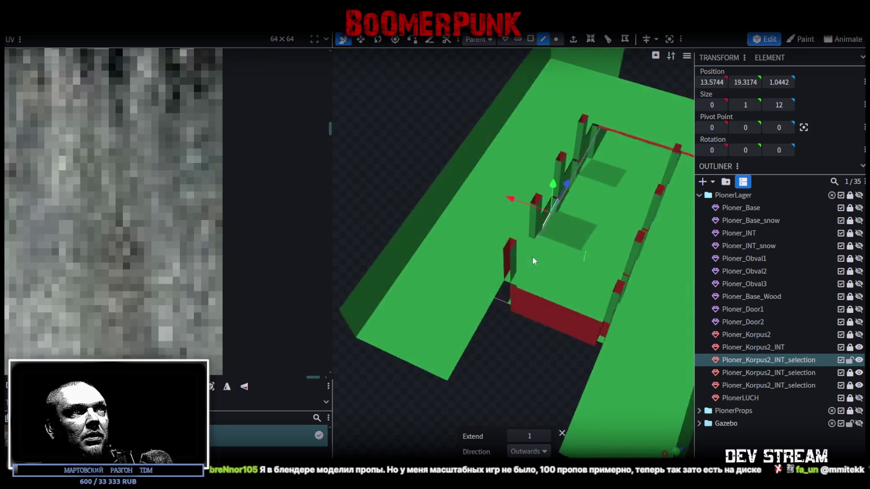
scroll(544, 264, "up", 3)
scroll(564, 274, "down", 3)
scroll(549, 275, "up", 4)
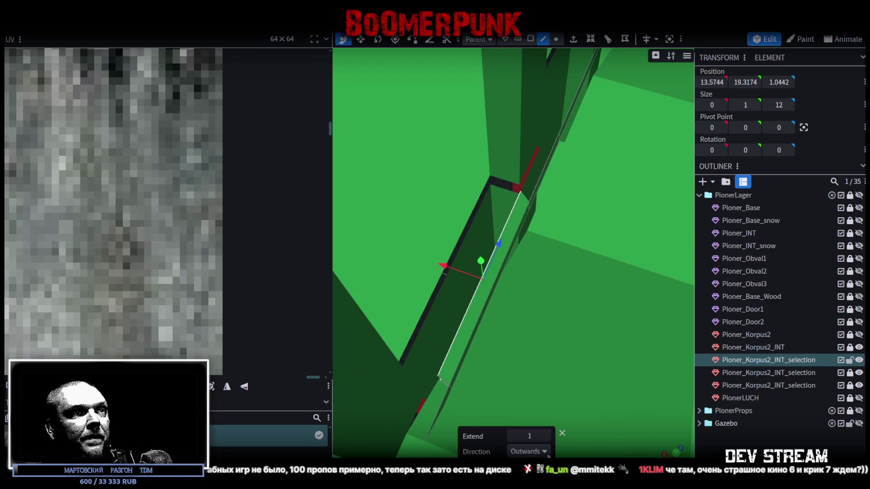
left_click(529, 451)
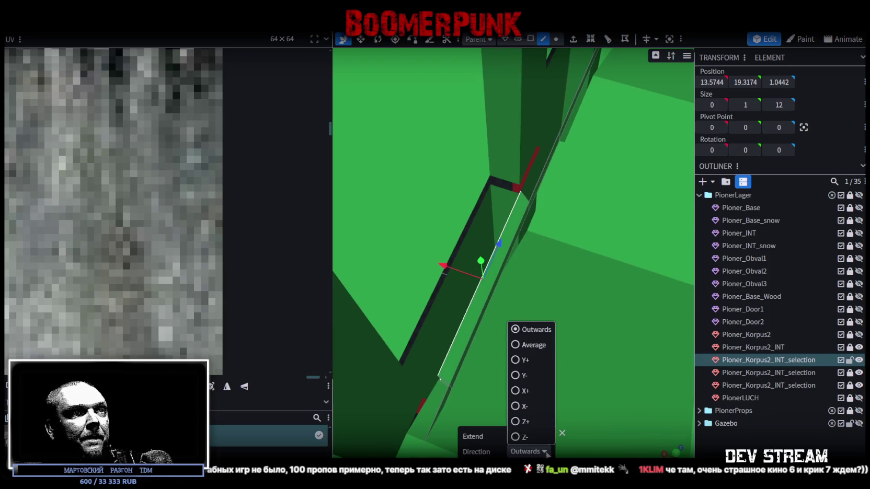
left_click(515, 392)
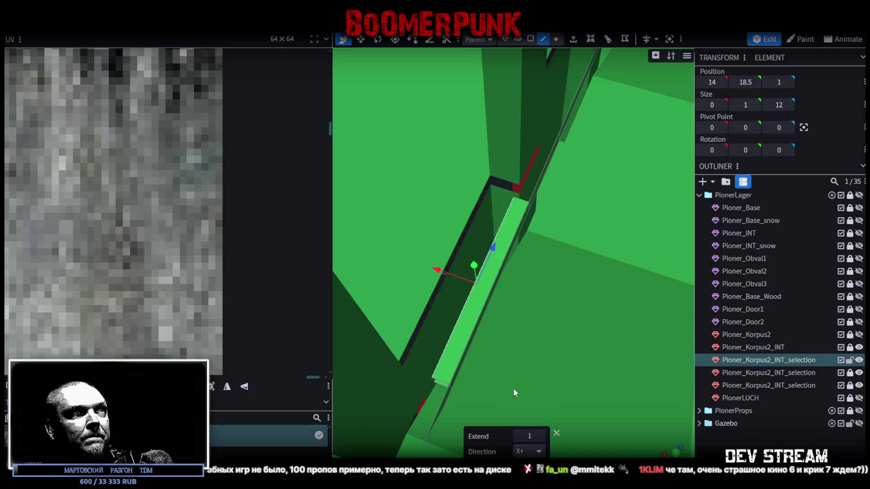
left_click(541, 436)
scroll(545, 337, "up", 3)
mouse_move(560, 344)
left_mouse_down()
mouse_move(586, 359)
mouse_move(445, 258)
mouse_move(461, 258)
left_mouse_up()
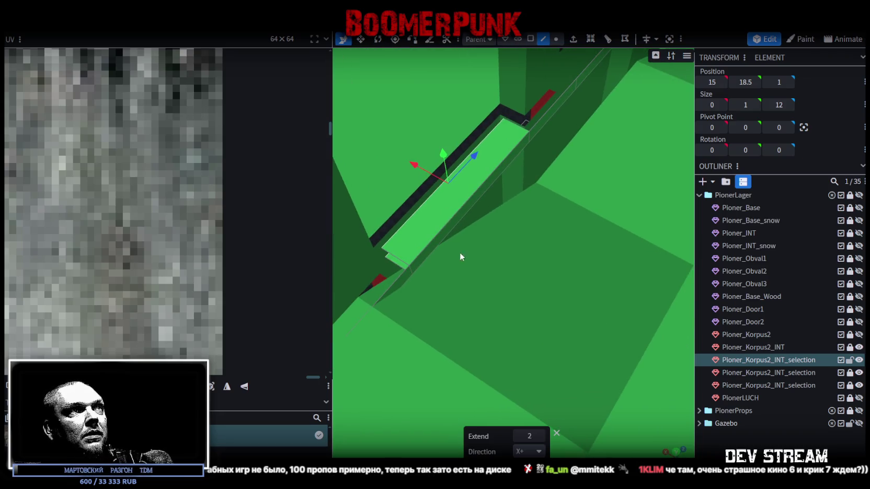
left_click(438, 216)
key("ctrl+z")
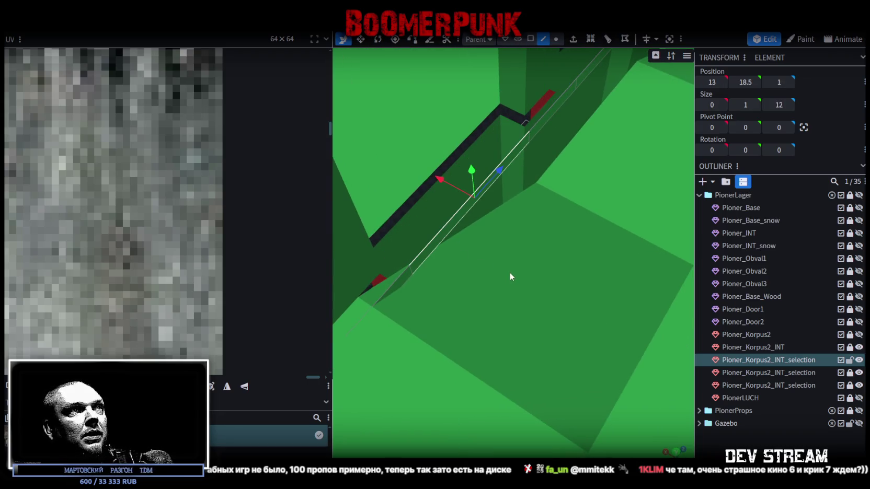
Step: Extrude the first ledge strip face inward and move its end face along the wall
left_click(530, 39)
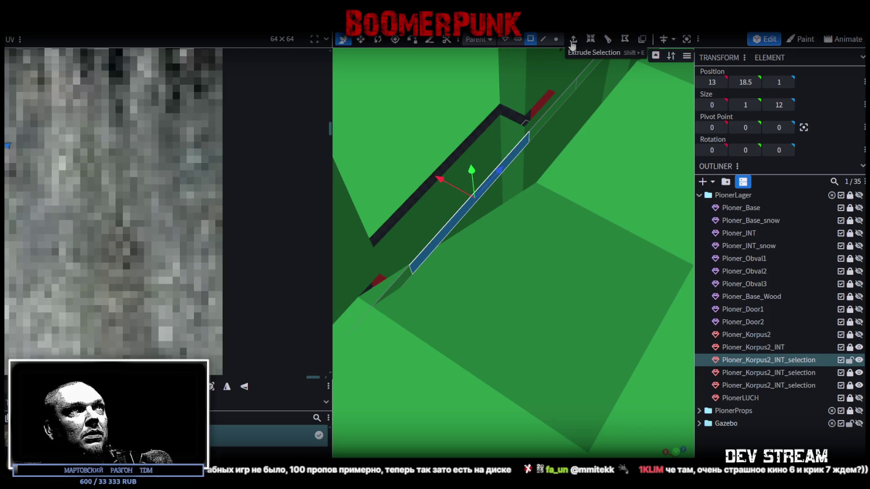
left_click(573, 39)
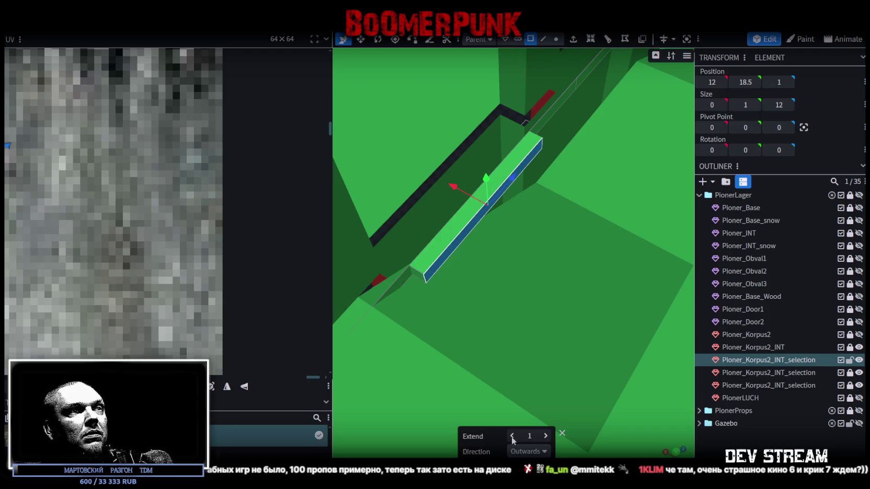
left_click(512, 436)
left_click(512, 435)
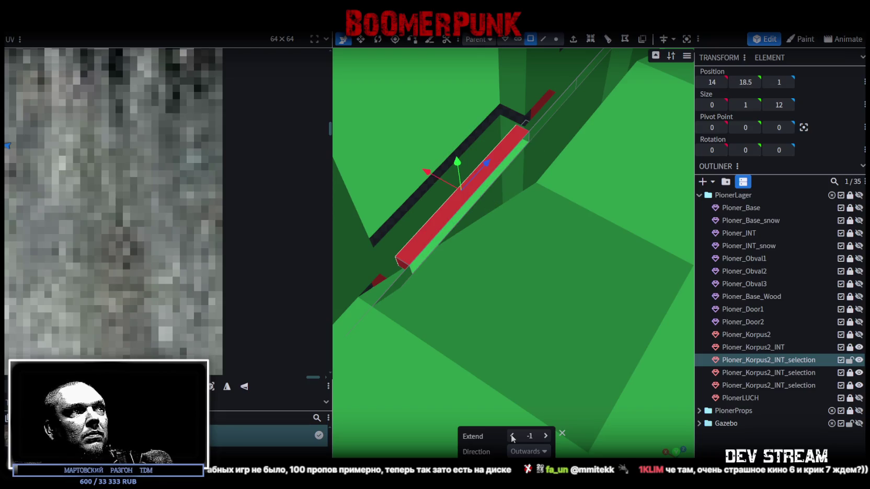
left_click(511, 435)
scroll(562, 304, "up", 3)
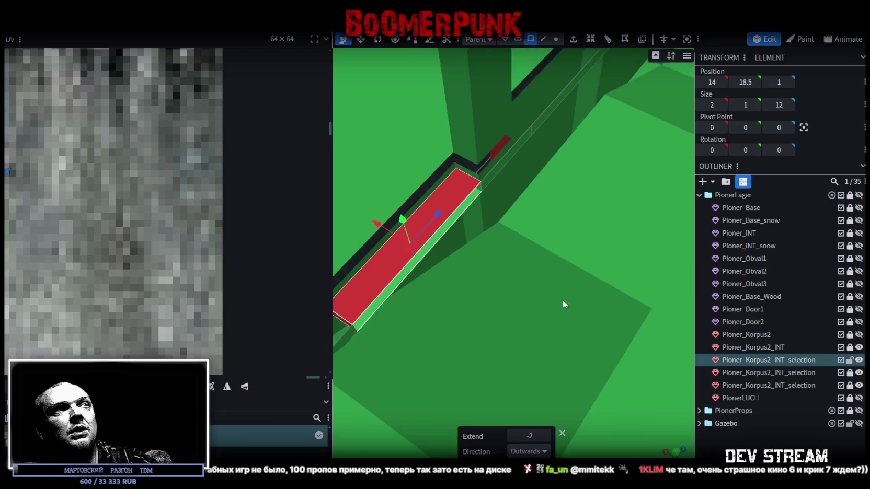
scroll(528, 140, "up", 2)
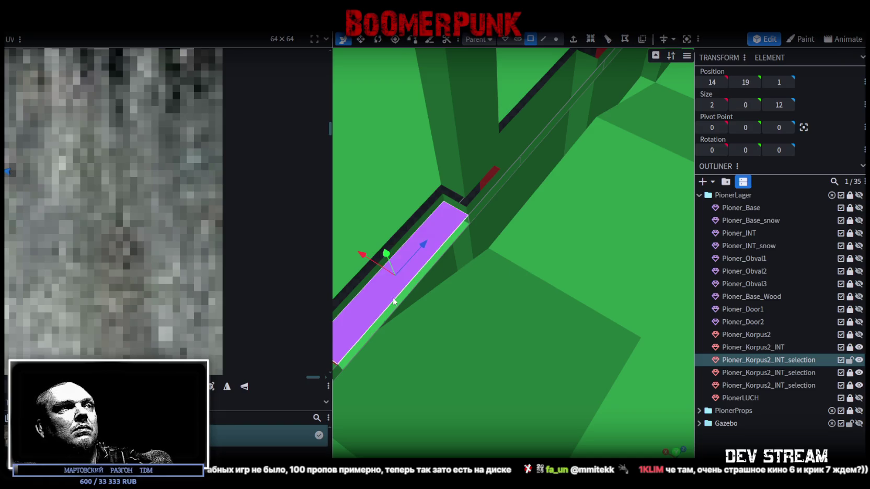
left_click_drag(433, 269, 458, 218)
mouse_move(398, 266)
left_mouse_down()
mouse_move(400, 302)
mouse_move(473, 278)
left_mouse_up()
Step: Extrude the next ledge strip between the pillars to a depth of -2
mouse_move(556, 252)
left_mouse_down()
mouse_move(534, 311)
mouse_move(553, 311)
mouse_move(546, 299)
left_mouse_up()
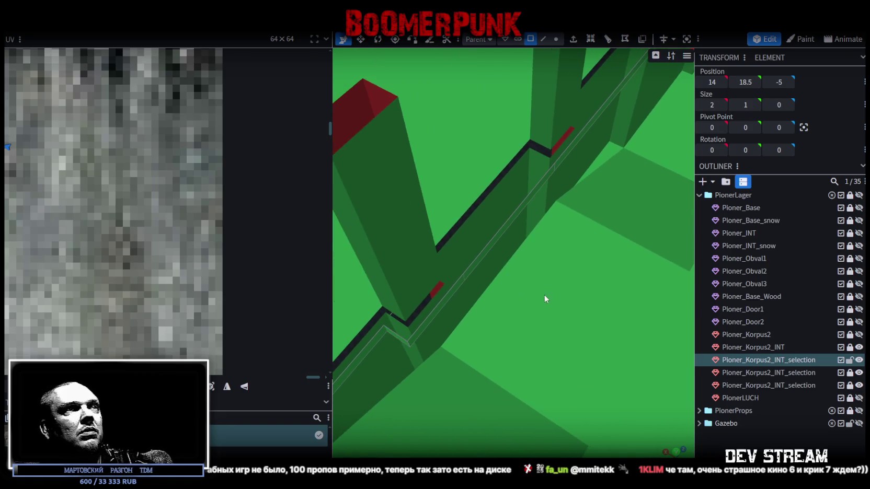
left_click(516, 214)
left_click(573, 39)
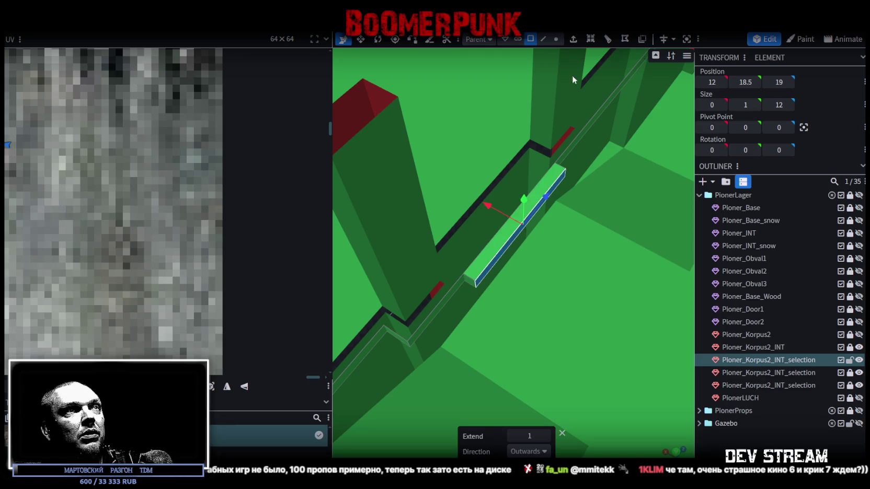
left_click(513, 435)
left_click(513, 436)
left_click(514, 435)
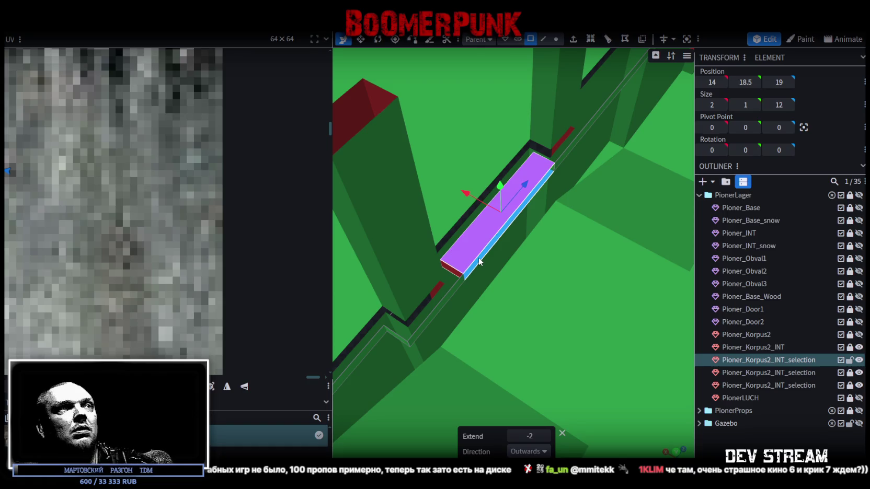
left_click(478, 257)
Step: Select the ledge face beside the pillar and switch to edge selection
left_click_drag(479, 256, 520, 274)
scroll(479, 256, "up", 3)
left_click(444, 257)
right_click_drag(497, 332, 555, 298)
left_click(544, 40)
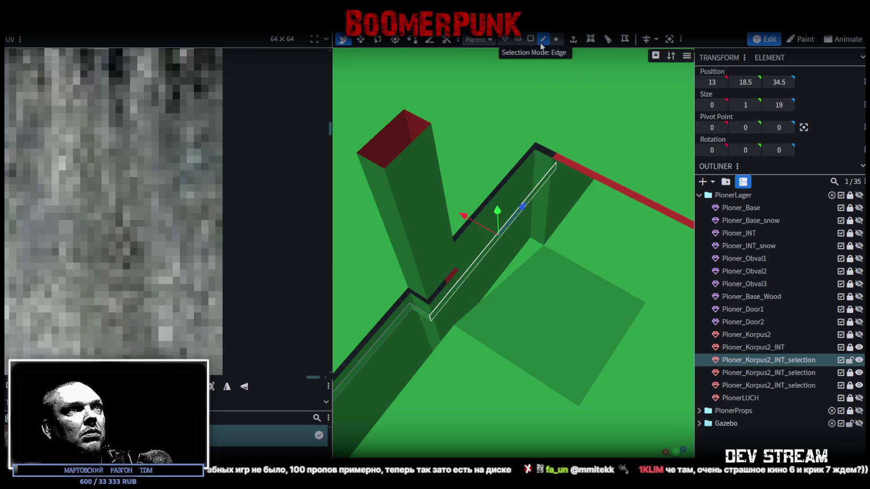
Step: Extrude the ledge's top edge, loop-cut it, and slide the strip along the wall
left_click(497, 244)
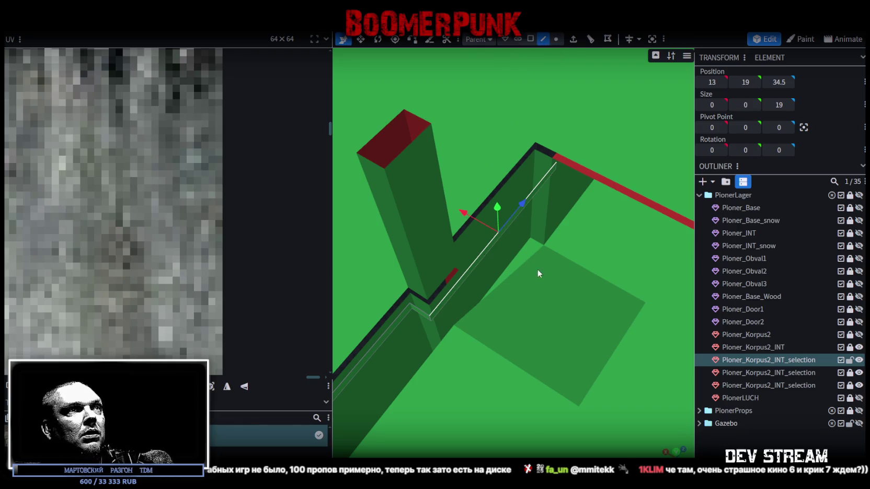
left_click_drag(533, 268, 503, 310)
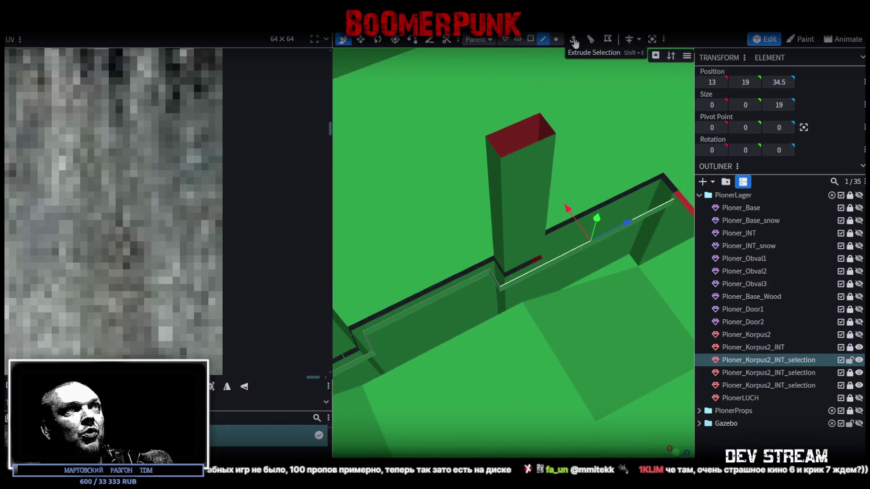
left_click(573, 40)
scroll(599, 297, "up", 2)
left_click(590, 40)
left_click_drag(594, 318, 555, 241)
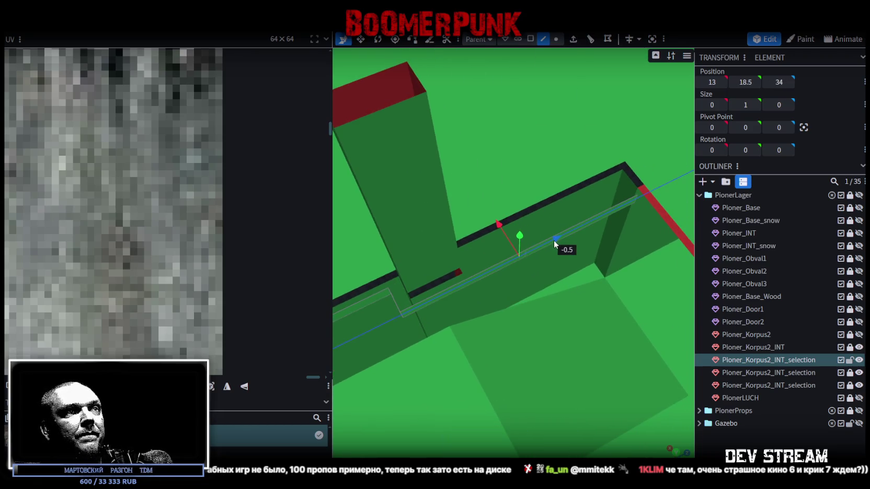
mouse_move(555, 241)
left_mouse_down()
mouse_move(512, 266)
mouse_move(492, 348)
mouse_move(484, 346)
mouse_move(484, 321)
left_mouse_up()
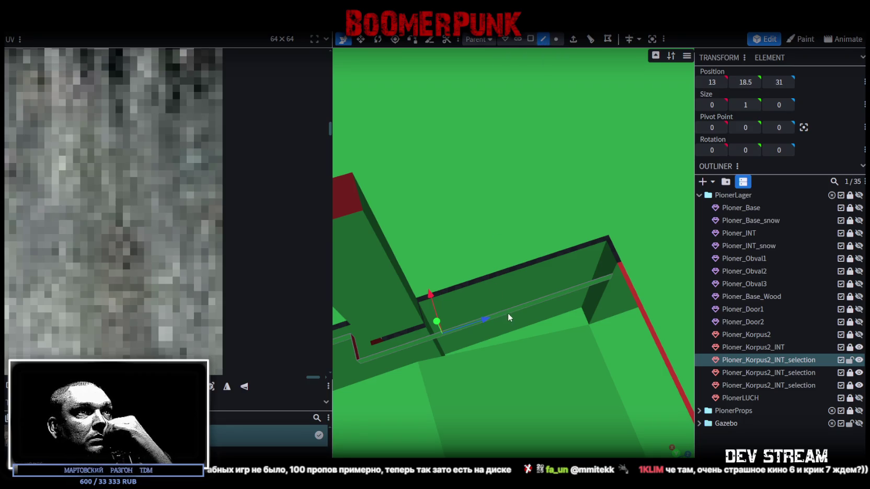
Step: Loop-cut the strip, shift it to X 15 onto the wall top, and nudge the corner piece one unit
left_click(591, 40)
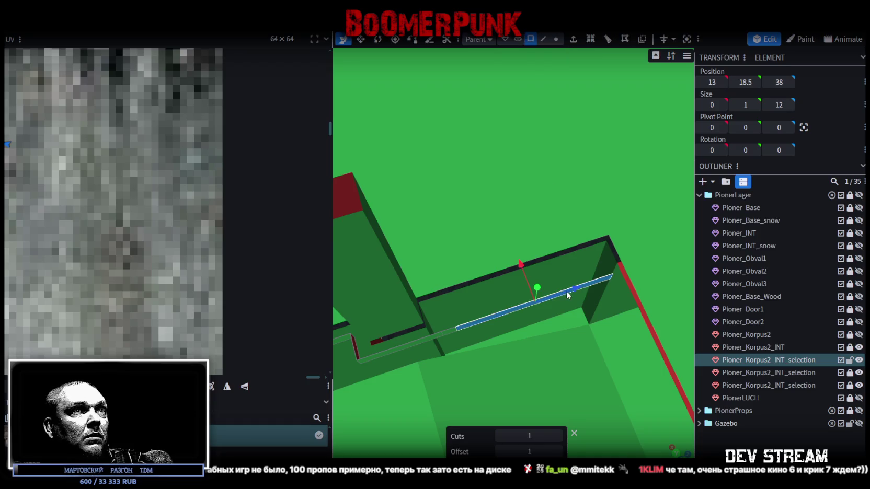
left_click_drag(519, 258, 510, 236)
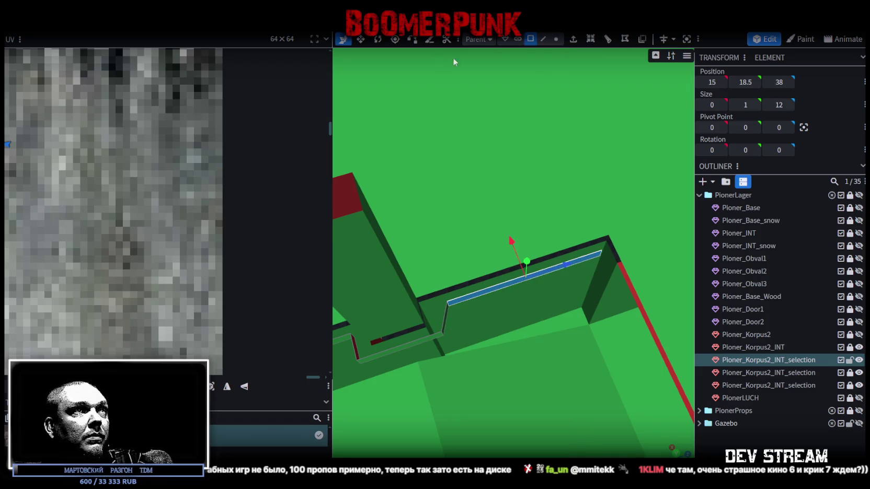
left_click(448, 306)
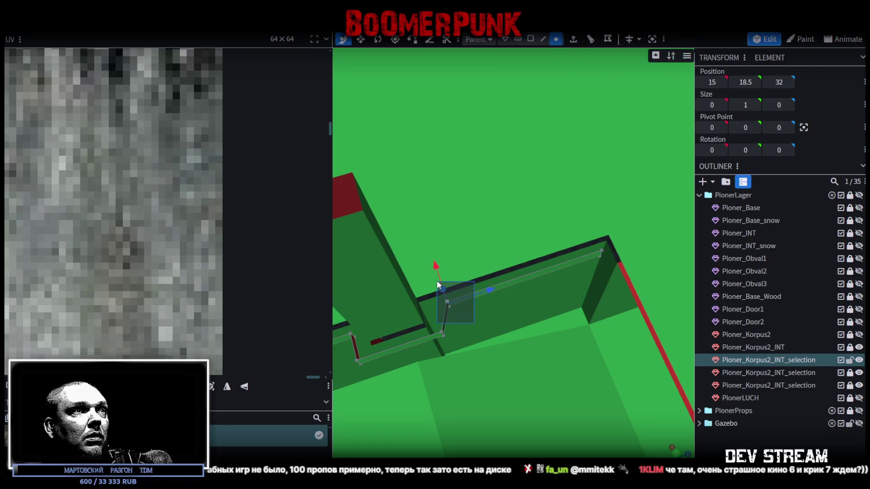
left_click_drag(473, 286, 473, 291)
Step: Check the wall and floor from a new angle, then switch to Unity
scroll(500, 340, "down", 5)
mouse_move(498, 356)
left_mouse_down()
mouse_move(581, 326)
mouse_move(557, 394)
mouse_move(580, 391)
left_mouse_up()
scroll(460, 246, "up", 3)
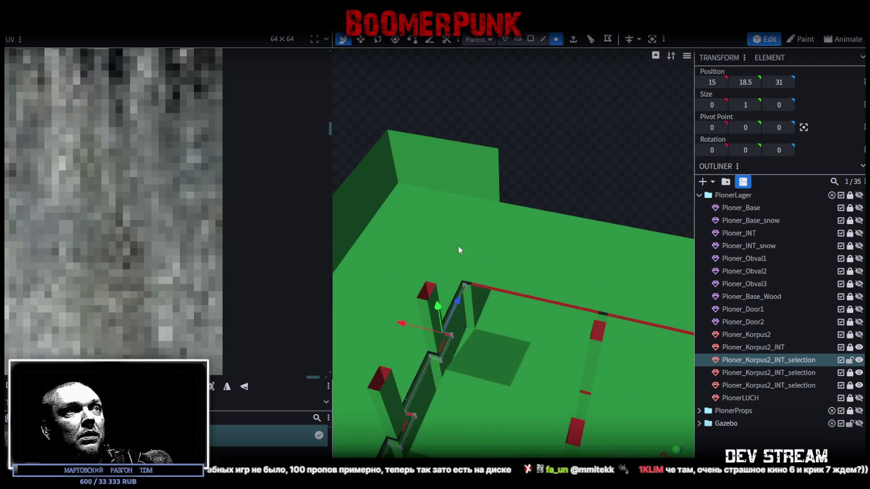
left_click_drag(488, 298, 487, 298)
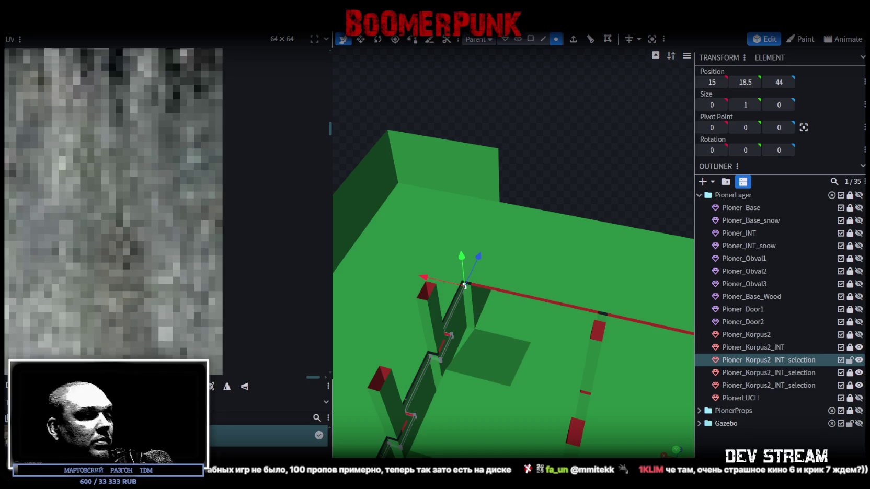
key("alt+Tab")
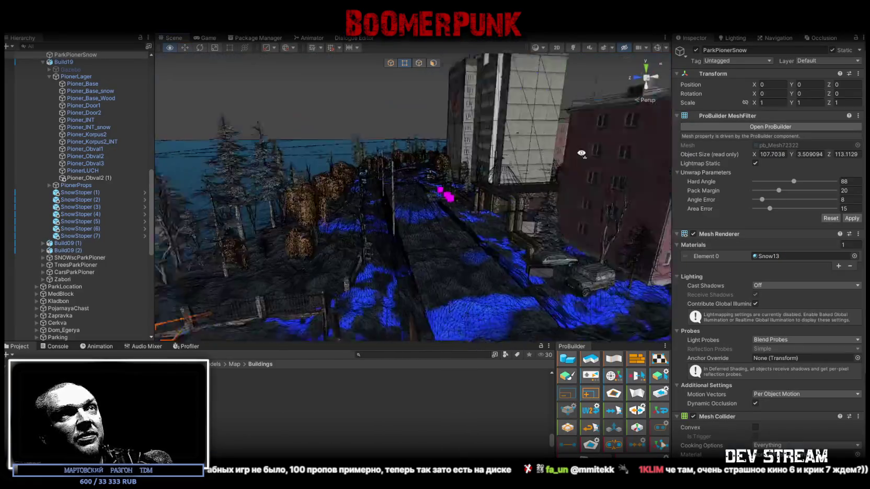
left_click(471, 238)
mouse_move(471, 238)
right_mouse_down()
mouse_move(435, 215)
mouse_move(480, 188)
mouse_move(379, 238)
mouse_move(223, 200)
mouse_move(278, 161)
mouse_move(571, 184)
mouse_move(429, 230)
mouse_move(363, 235)
mouse_move(438, 260)
right_mouse_up()
left_click(379, 237)
left_click(277, 162)
left_click(383, 253)
mouse_move(384, 253)
right_mouse_down()
mouse_move(521, 281)
mouse_move(236, 203)
mouse_move(188, 221)
mouse_move(570, 225)
right_mouse_up()
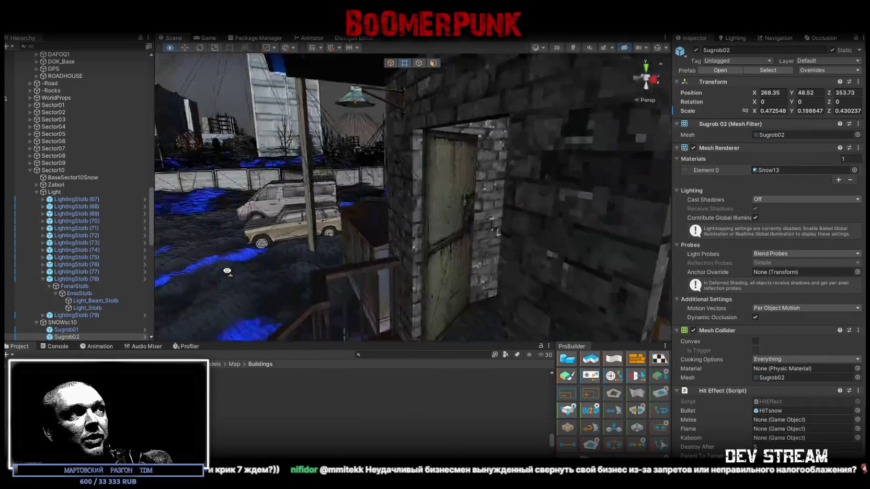
Step: Fly the Scene camera past the yard, city, river, train and forest into the town street
mouse_move(570, 225)
right_mouse_down()
mouse_move(120, 267)
mouse_move(829, 284)
mouse_move(507, 280)
mouse_move(786, 283)
mouse_move(69, 300)
mouse_move(233, 309)
mouse_move(338, 215)
mouse_move(303, 171)
mouse_move(379, 158)
right_mouse_up()
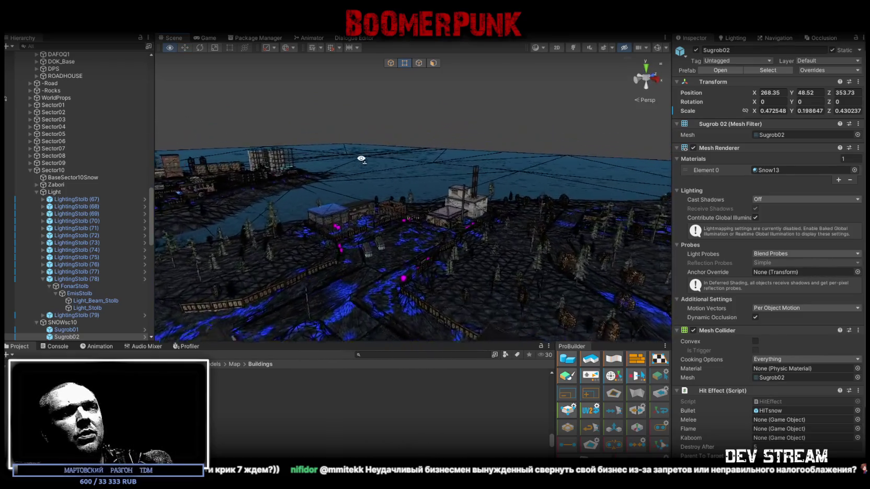
mouse_move(378, 159)
right_mouse_down()
mouse_move(59, 152)
mouse_move(137, 198)
mouse_move(184, 145)
mouse_move(645, 137)
right_mouse_up()
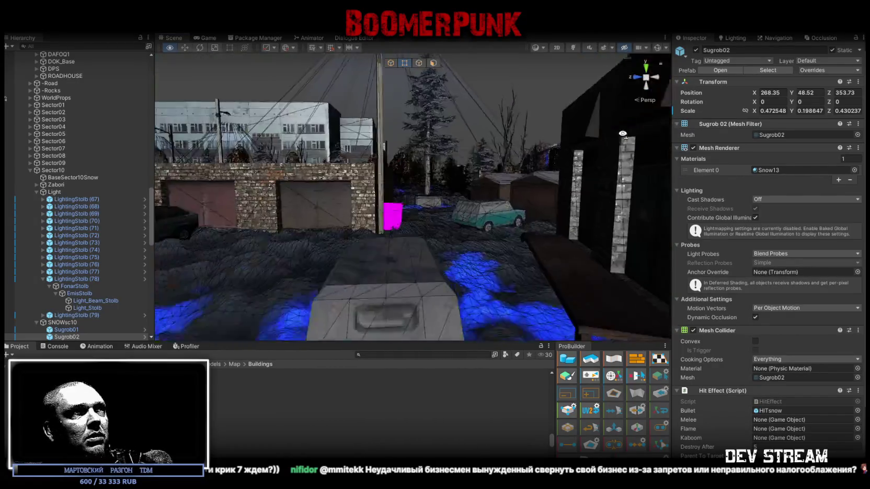
mouse_move(645, 136)
right_mouse_down()
mouse_move(857, 159)
mouse_move(701, 134)
mouse_move(818, 132)
mouse_move(53, 152)
mouse_move(759, 143)
mouse_move(750, 162)
right_mouse_up()
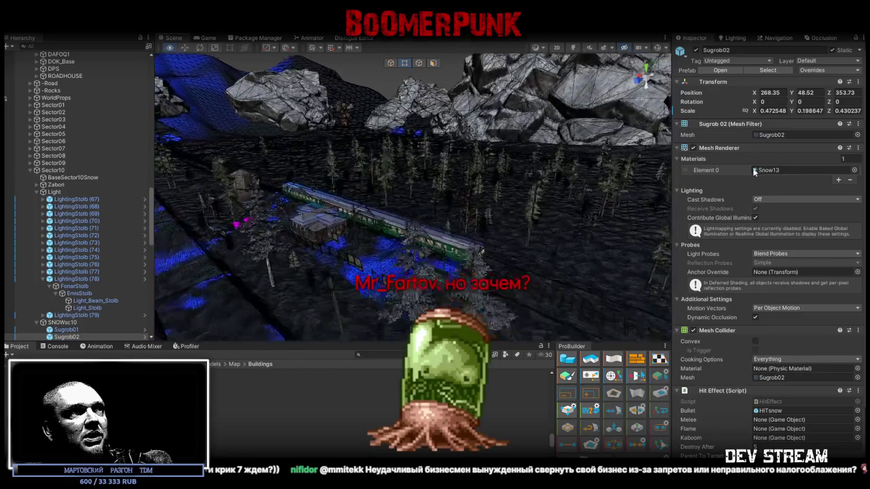
mouse_move(571, 221)
right_mouse_down()
mouse_move(590, 150)
mouse_move(653, 166)
right_mouse_up()
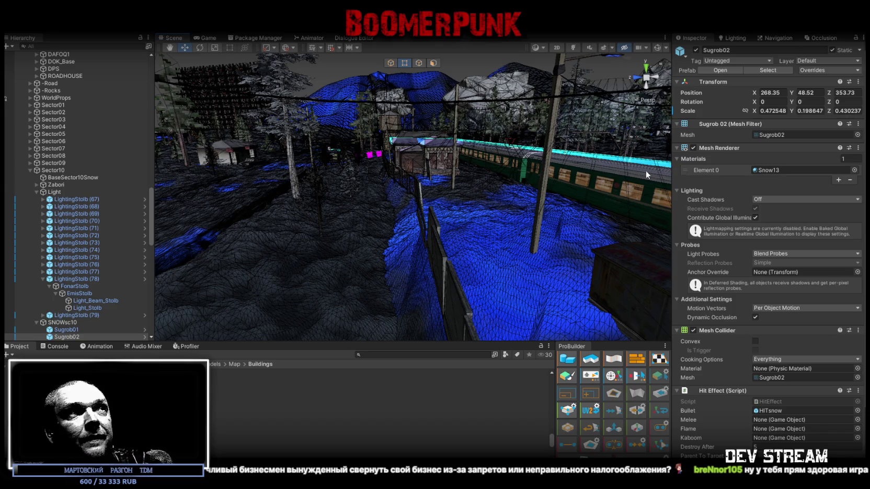
right_click_drag(648, 175, 231, 160)
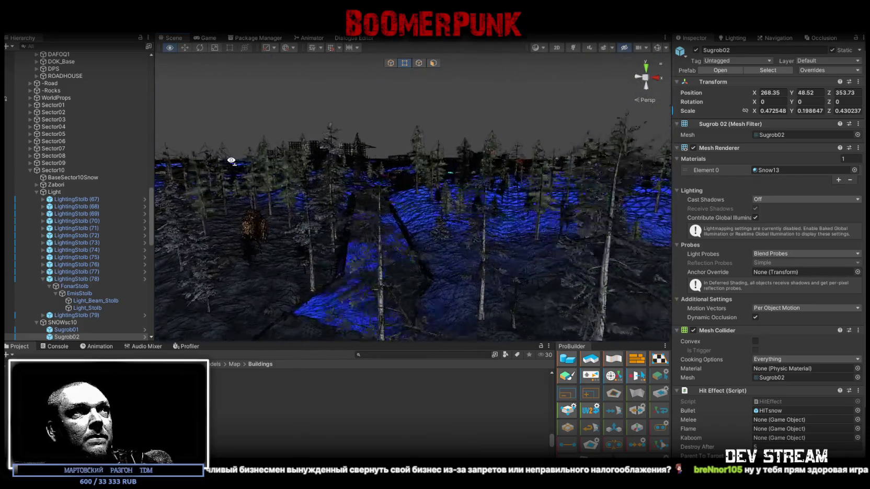
mouse_move(232, 160)
right_mouse_down()
mouse_move(238, 157)
mouse_move(189, 228)
mouse_move(236, 168)
mouse_move(307, 138)
mouse_move(336, 154)
right_mouse_up()
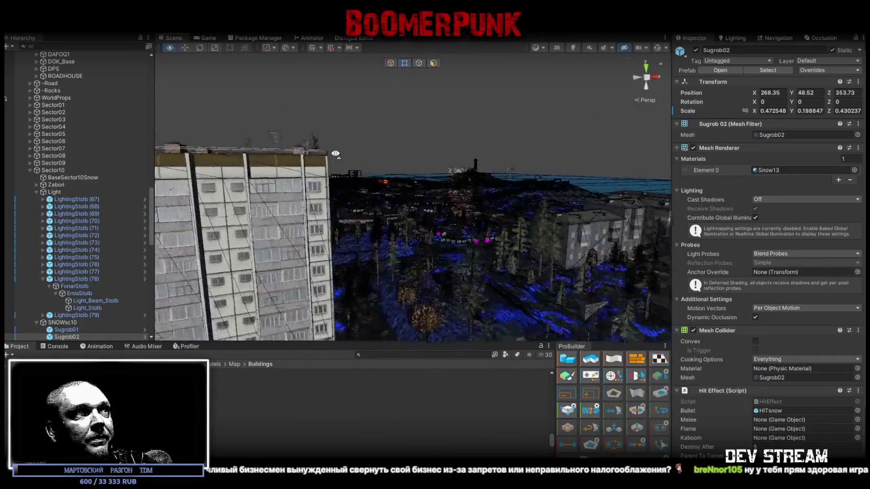
mouse_move(336, 153)
right_mouse_down()
mouse_move(401, 187)
mouse_move(304, 179)
mouse_move(377, 191)
right_mouse_up()
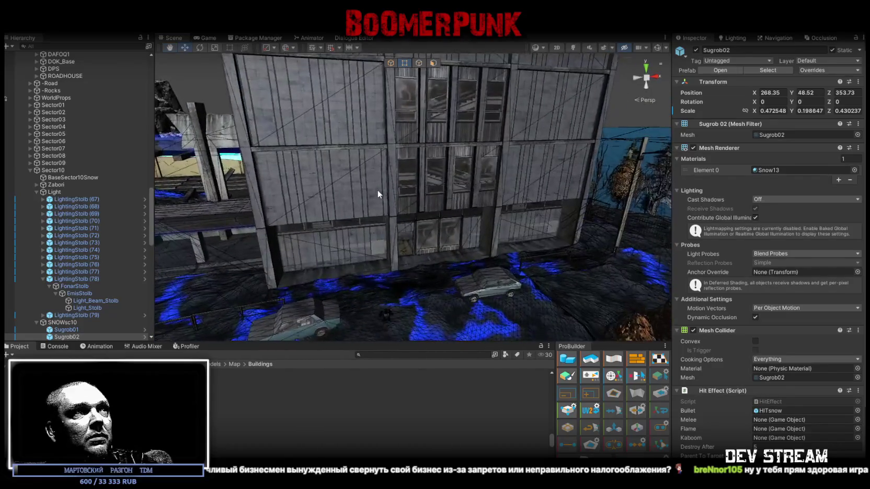
Step: Select the Pioner_Korpus2 building, move closer, and return to Blockbench
left_click(376, 192)
mouse_move(350, 190)
right_mouse_down()
mouse_move(397, 128)
mouse_move(431, 228)
right_mouse_up()
key("alt+Tab")
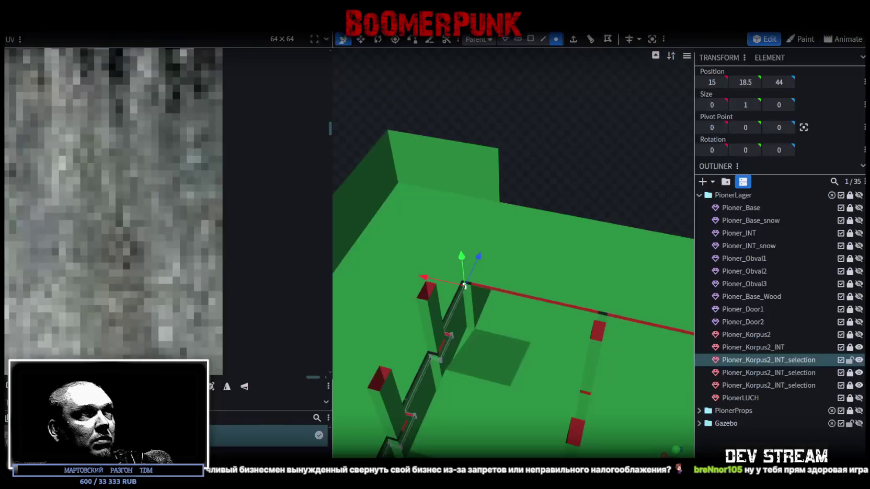
Step: Frame the camp model and toggle Pioner_Korpus2_INT and Pioner_Korpus2 visibility off and back on
scroll(465, 286, "down", 5)
mouse_move(465, 286)
left_mouse_down()
mouse_move(568, 377)
mouse_move(471, 358)
mouse_move(481, 318)
left_mouse_up()
right_click_drag(481, 318, 508, 340)
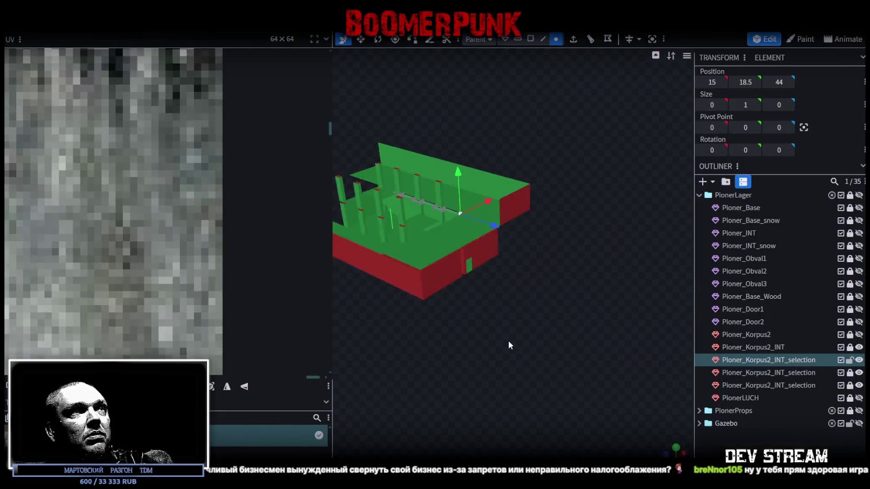
left_click(860, 347)
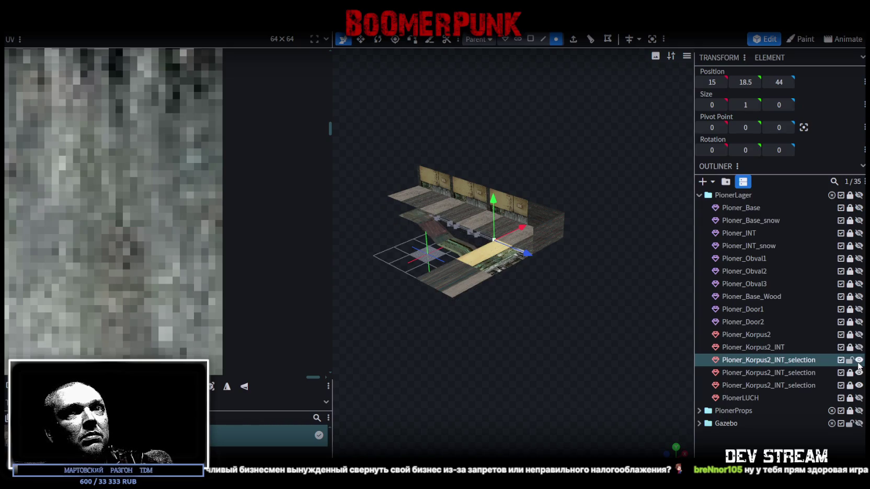
left_click(860, 347)
left_click(860, 335)
mouse_move(523, 293)
left_mouse_down()
mouse_move(449, 285)
mouse_move(520, 271)
mouse_move(507, 237)
mouse_move(433, 329)
mouse_move(622, 346)
mouse_move(673, 327)
mouse_move(547, 308)
mouse_move(490, 330)
mouse_move(675, 355)
left_mouse_up()
scroll(449, 286, "up", 5)
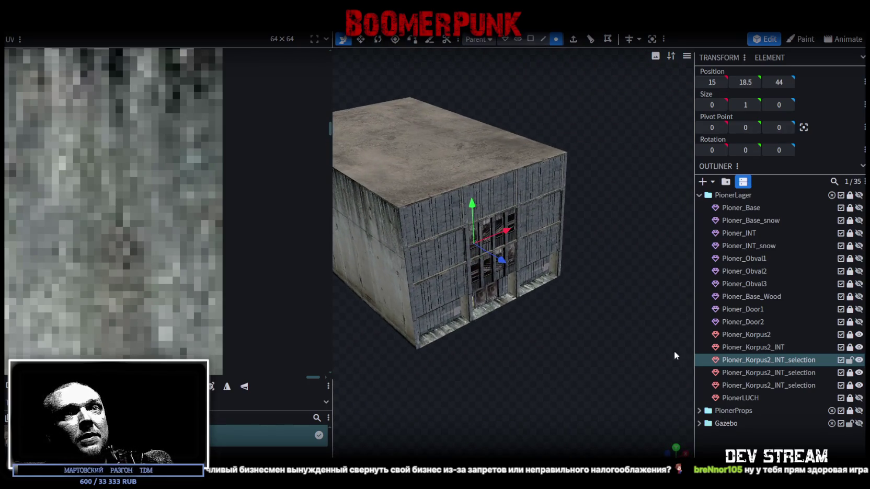
Step: Hide the Pioner_Korpus2 outer shell, look down into the interior, and switch to face selection
left_click(860, 335)
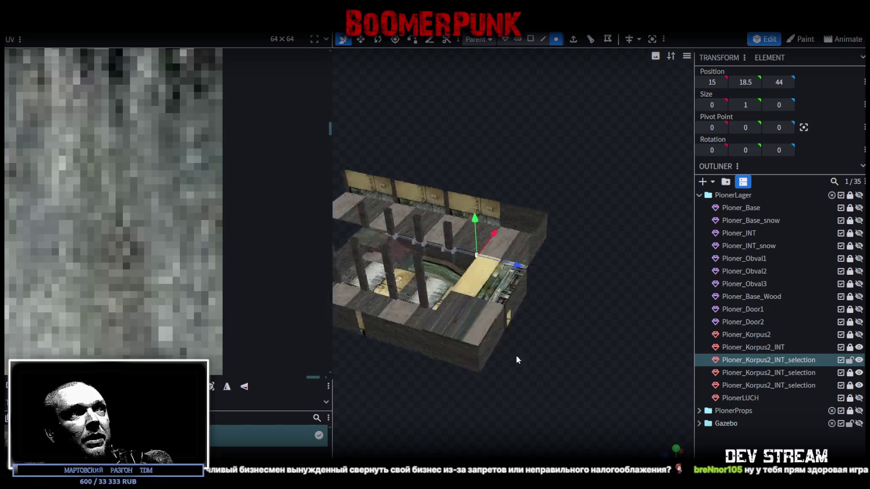
scroll(506, 355, "up", 5)
left_click_drag(598, 348, 508, 384)
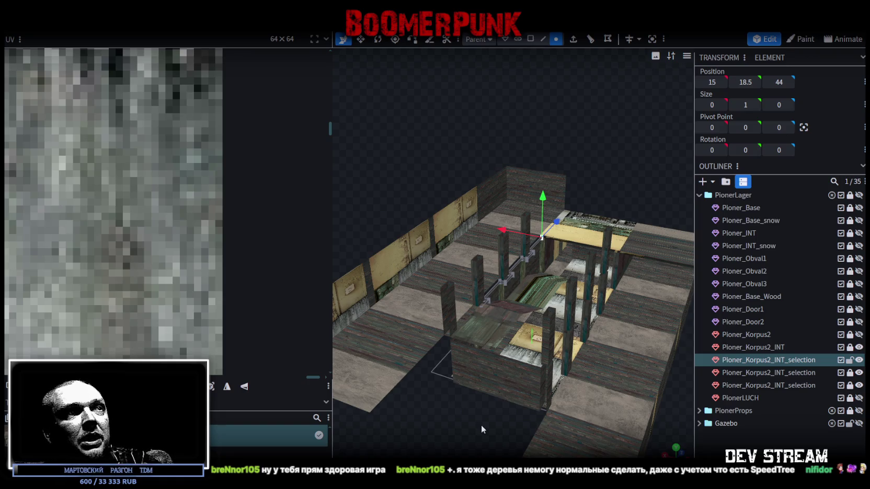
mouse_move(481, 425)
left_mouse_down()
mouse_move(491, 366)
mouse_move(454, 394)
mouse_move(455, 372)
left_mouse_up()
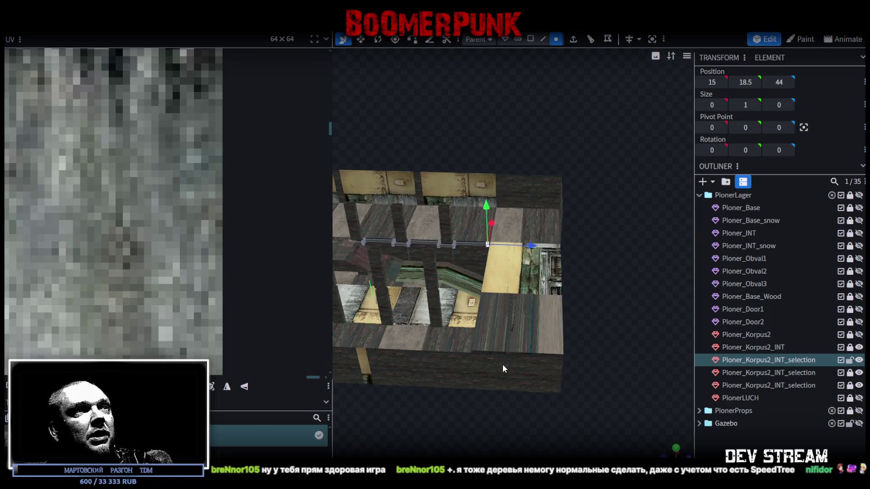
mouse_move(504, 360)
left_mouse_down()
mouse_move(463, 166)
mouse_move(456, 219)
mouse_move(487, 216)
mouse_move(459, 227)
left_mouse_up()
left_click(527, 38)
scroll(546, 282, "up", 2)
mouse_move(528, 326)
left_mouse_down()
mouse_move(421, 153)
mouse_move(505, 195)
left_mouse_up()
Step: Hide Pioner_Korpus2_INT and the two other selection objects to isolate the ledge strip
scroll(407, 173, "up", 3)
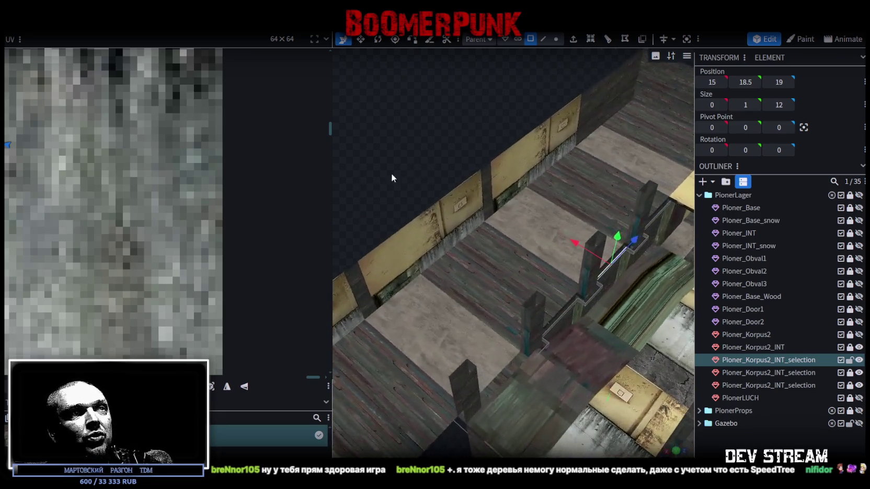
scroll(512, 272, "up", 3)
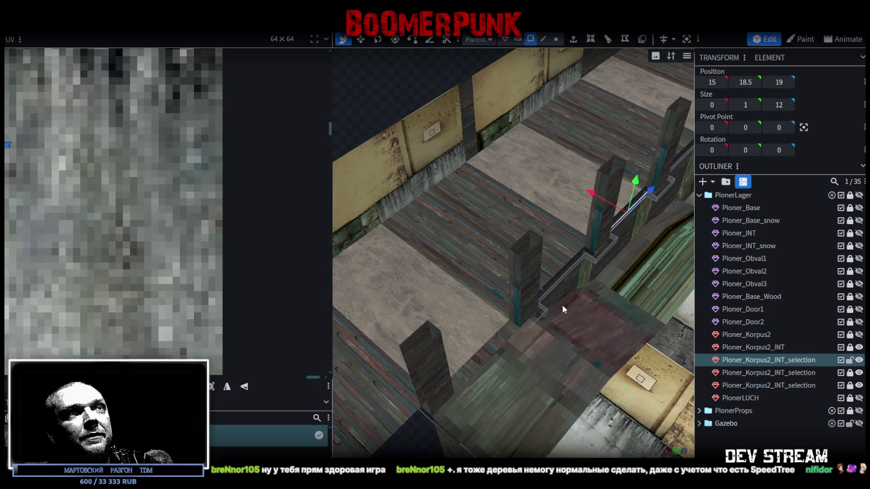
left_click_drag(562, 304, 547, 296)
left_click_drag(474, 105, 414, 79)
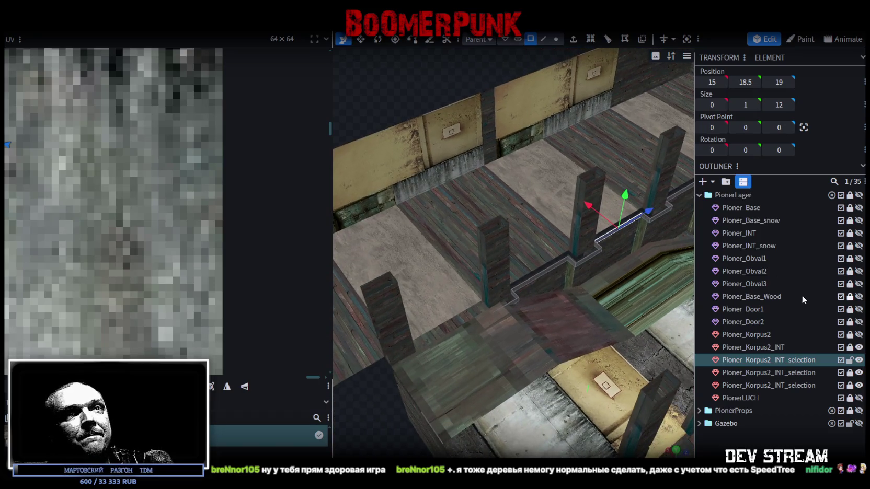
left_click(859, 348)
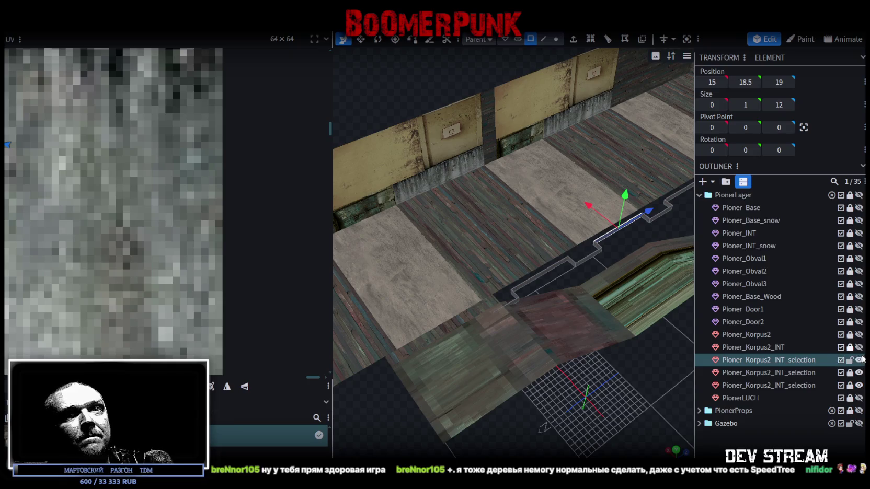
left_click(859, 373)
left_click(859, 386)
Step: Orbit around the isolated ledge strip and select one of its edges
mouse_move(558, 345)
left_mouse_down()
mouse_move(613, 315)
mouse_move(573, 310)
mouse_move(525, 263)
mouse_move(556, 327)
mouse_move(627, 358)
mouse_move(595, 335)
mouse_move(611, 325)
mouse_move(570, 211)
left_mouse_up()
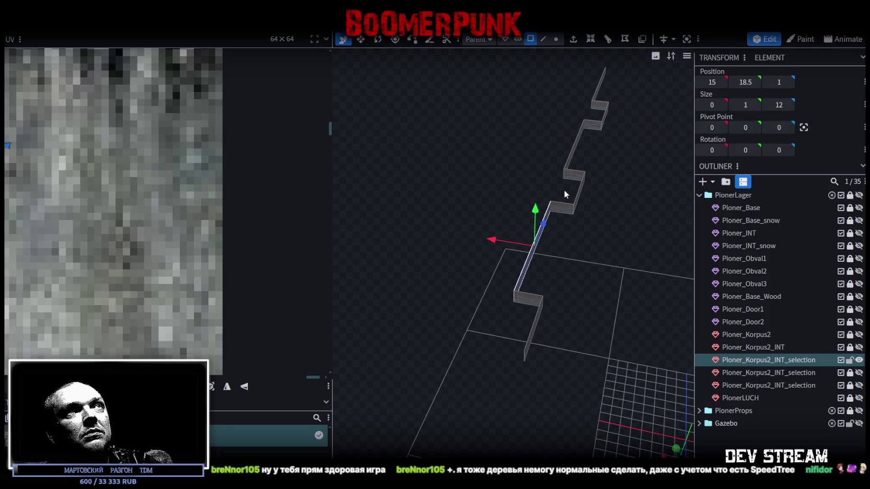
mouse_move(538, 269)
left_mouse_down()
mouse_move(558, 283)
mouse_move(557, 236)
left_mouse_up()
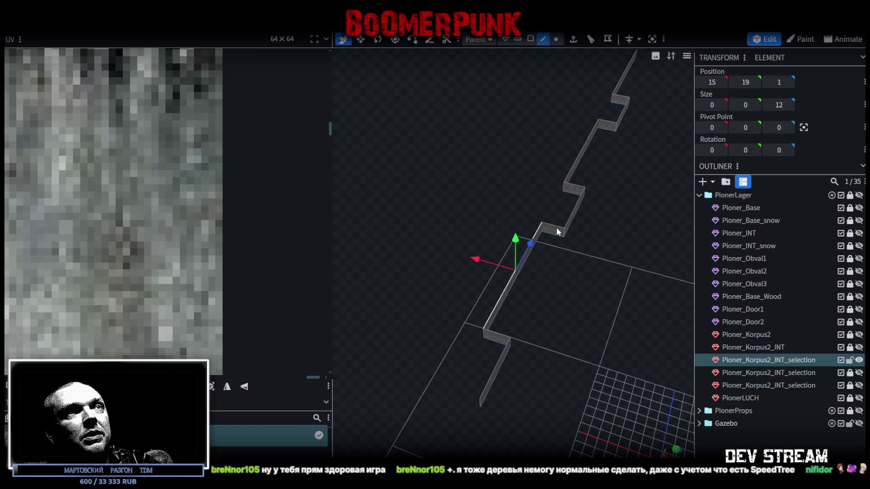
mouse_move(578, 189)
left_mouse_down()
mouse_move(569, 281)
mouse_move(515, 251)
mouse_move(587, 270)
mouse_move(580, 210)
left_mouse_up()
left_click(515, 251)
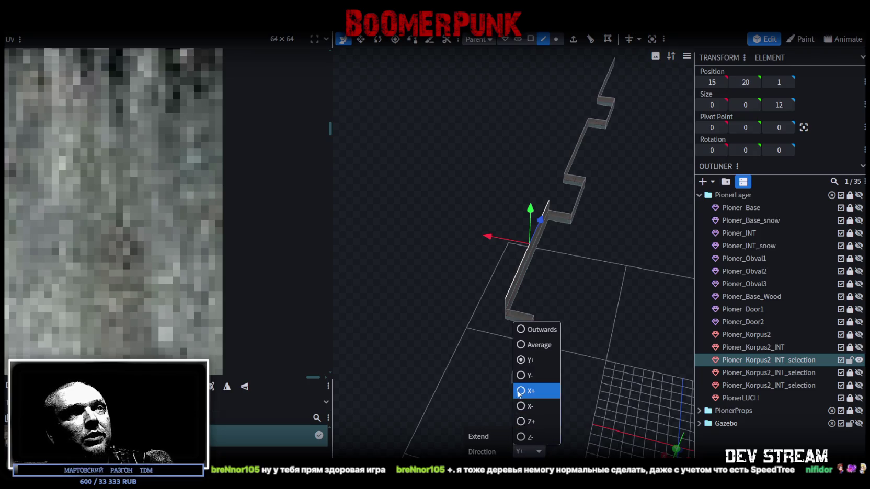
Step: Switch the ledge-strip edge extrusion to X+ so the edges sit at 13.8, 20, 17.4
mouse_move(528, 384)
left_mouse_down()
mouse_move(589, 314)
mouse_move(576, 306)
mouse_move(492, 328)
mouse_move(452, 323)
mouse_move(487, 324)
mouse_move(481, 335)
mouse_move(554, 337)
mouse_move(608, 279)
left_mouse_up()
left_click(611, 267)
left_click_drag(604, 348, 535, 351)
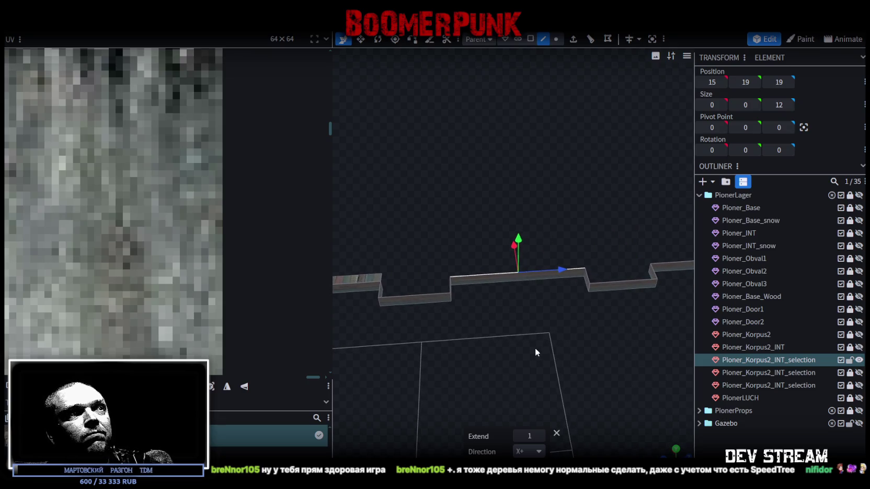
left_click_drag(535, 348, 569, 346)
mouse_move(532, 356)
middle_mouse_down()
mouse_move(595, 343)
mouse_move(572, 335)
mouse_move(589, 340)
mouse_move(555, 346)
mouse_move(578, 349)
mouse_move(617, 334)
mouse_move(604, 330)
mouse_move(577, 345)
middle_mouse_up()
Step: Select the remaining lower and top ledge edges for the next extrusion
mouse_move(602, 412)
middle_mouse_down()
mouse_move(479, 369)
mouse_move(539, 355)
mouse_move(438, 331)
mouse_move(523, 342)
mouse_move(473, 346)
mouse_move(535, 343)
mouse_move(625, 314)
mouse_move(579, 301)
mouse_move(527, 338)
mouse_move(570, 320)
mouse_move(515, 333)
mouse_move(452, 322)
mouse_move(372, 275)
middle_mouse_up()
left_click(578, 300)
left_click(400, 281)
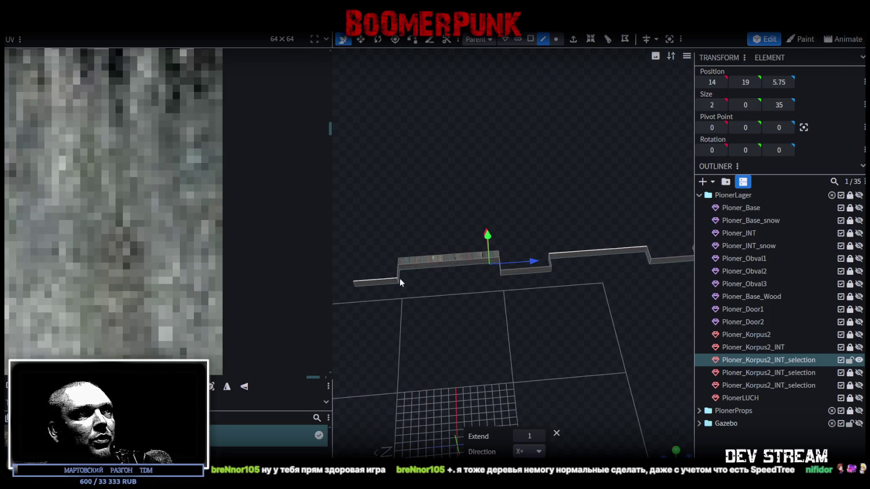
left_click(523, 269)
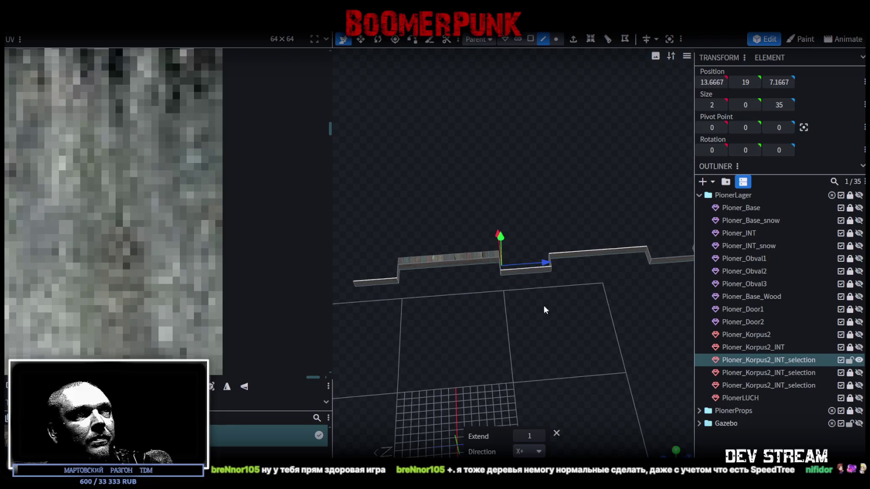
middle_click_drag(544, 305, 567, 295)
left_click(574, 282)
mouse_move(618, 265)
middle_mouse_down()
mouse_move(574, 357)
mouse_move(647, 346)
mouse_move(613, 314)
mouse_move(612, 305)
mouse_move(639, 301)
middle_mouse_up()
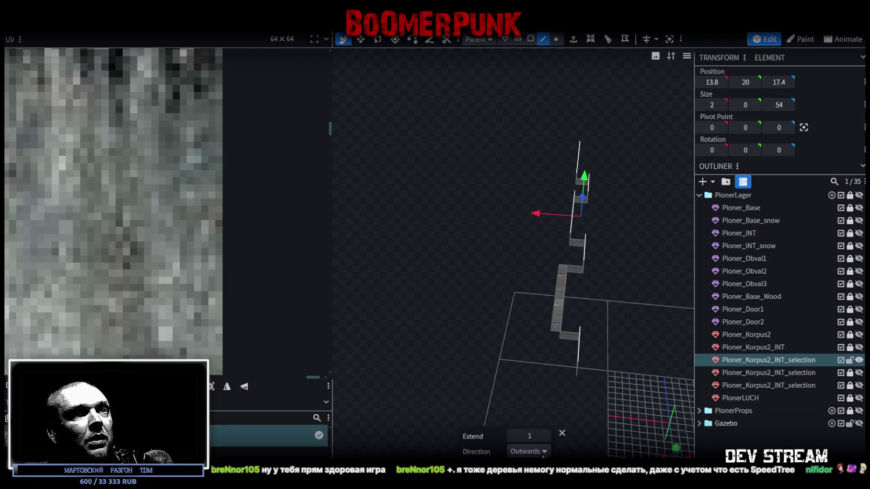
Step: Extrude the remaining ledge edges along X+ to X 16 and merge the 5 duplicated vertices
left_click(542, 452)
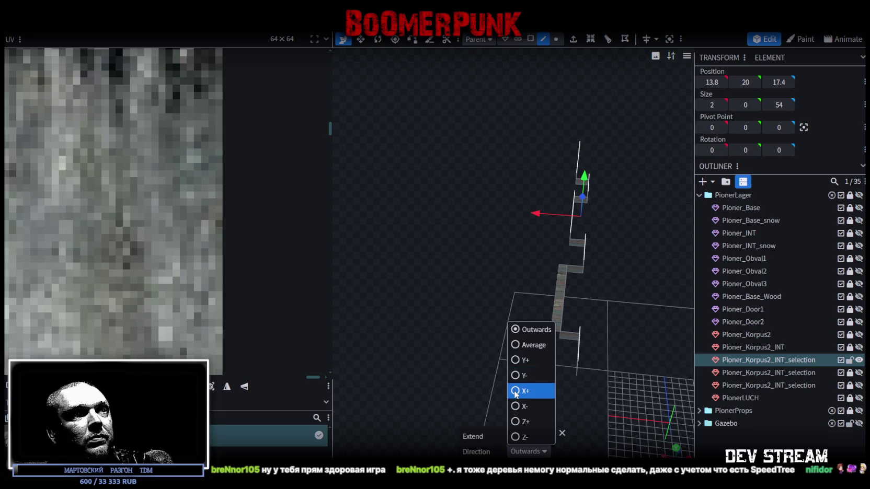
left_click(515, 392)
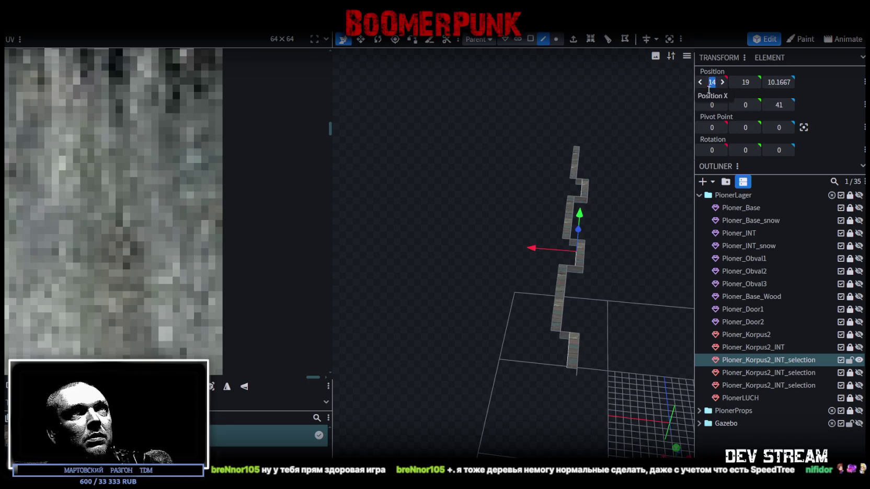
key("Return")
left_click(427, 112)
mouse_move(595, 271)
left_mouse_down()
mouse_move(493, 308)
mouse_move(537, 306)
mouse_move(554, 317)
mouse_move(539, 324)
mouse_move(597, 322)
mouse_move(554, 327)
mouse_move(562, 330)
mouse_move(547, 314)
mouse_move(598, 315)
mouse_move(541, 326)
left_mouse_up()
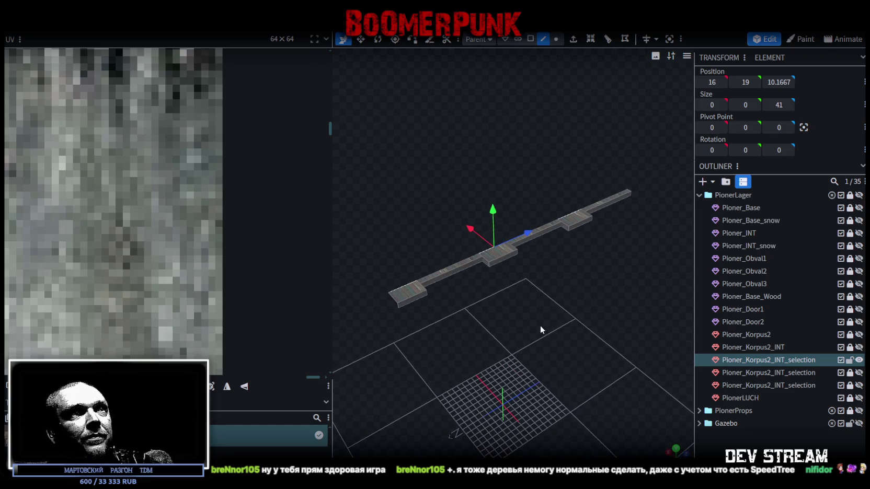
left_click(859, 347)
Step: Loop-cut the small ledge piece where it meets the central pillar
mouse_move(533, 165)
left_mouse_down()
mouse_move(492, 174)
mouse_move(571, 153)
mouse_move(433, 248)
mouse_move(495, 229)
mouse_move(419, 234)
mouse_move(548, 204)
mouse_move(519, 204)
mouse_move(501, 219)
mouse_move(534, 207)
left_mouse_up()
scroll(542, 335, "up", 3)
scroll(488, 312, "up", 3)
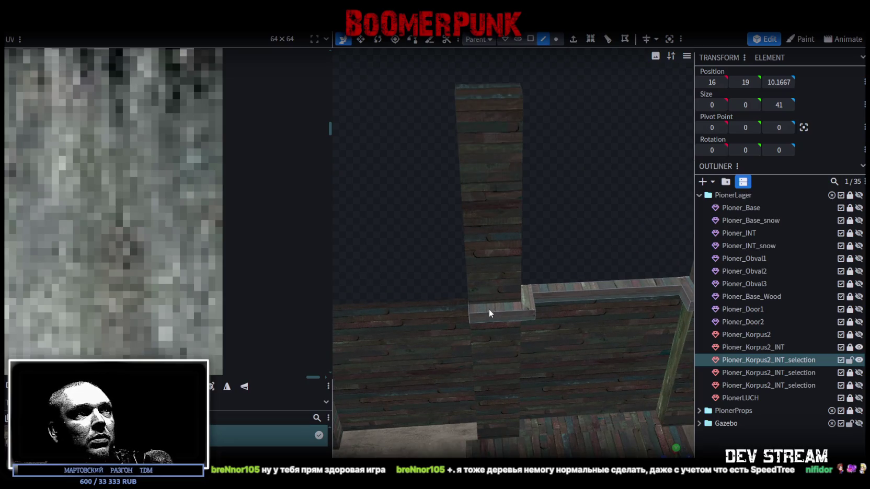
left_click(490, 313)
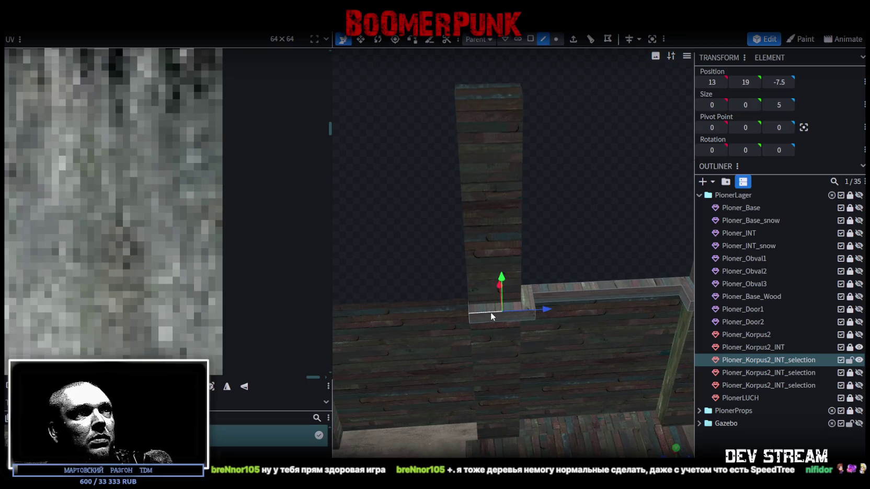
left_click(591, 40)
Step: Show the floor layer and select ledge faces and edges around the pillar base
left_click(859, 373)
left_click(859, 373)
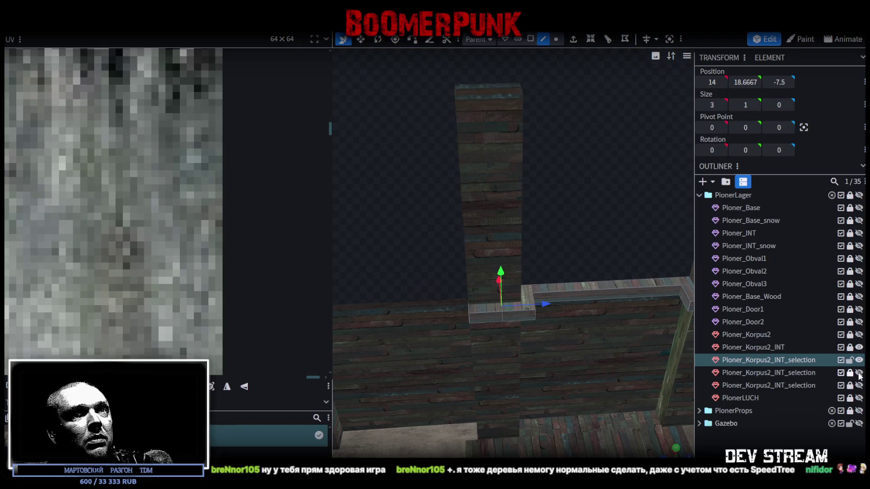
left_click(859, 386)
scroll(565, 271, "up", 3)
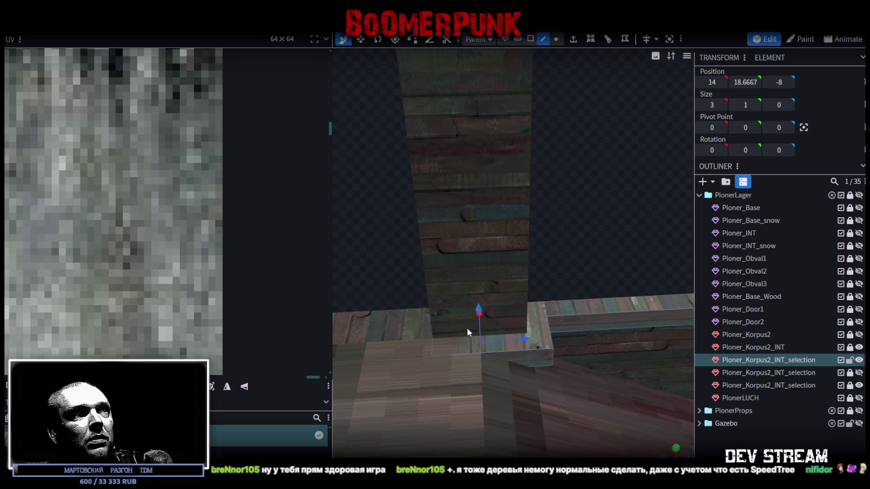
left_click_drag(416, 340, 449, 385)
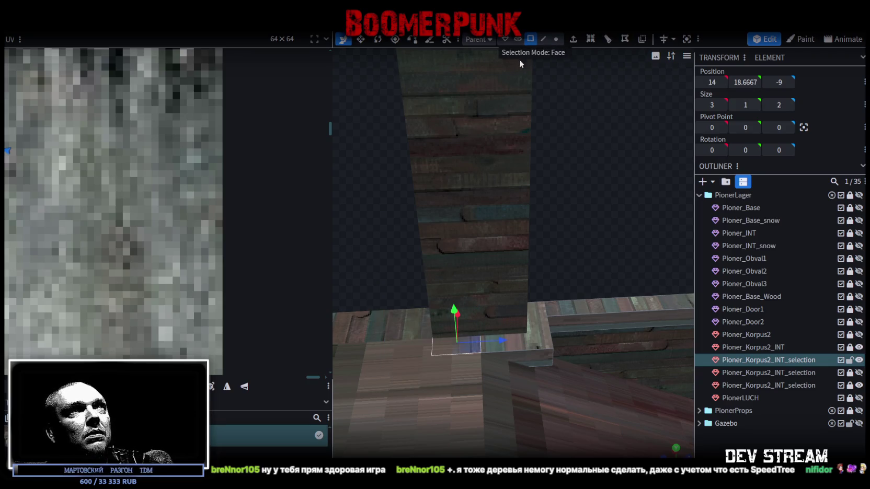
left_click_drag(341, 284, 455, 385)
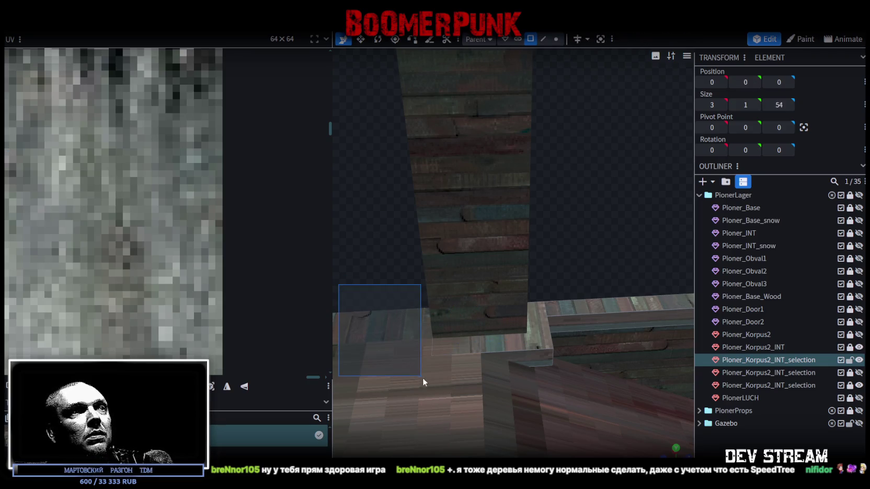
left_click(463, 361)
mouse_move(492, 330)
left_mouse_down()
mouse_move(568, 210)
mouse_move(514, 187)
mouse_move(493, 166)
mouse_move(498, 197)
left_mouse_up()
mouse_move(479, 84)
left_mouse_down()
mouse_move(462, 80)
mouse_move(620, 178)
mouse_move(506, 230)
mouse_move(445, 146)
mouse_move(441, 165)
mouse_move(487, 178)
mouse_move(450, 187)
mouse_move(438, 201)
mouse_move(533, 243)
mouse_move(502, 290)
mouse_move(427, 325)
mouse_move(577, 368)
mouse_move(495, 370)
mouse_move(513, 325)
mouse_move(669, 350)
mouse_move(509, 348)
mouse_move(633, 331)
mouse_move(483, 296)
mouse_move(501, 235)
mouse_move(575, 182)
left_mouse_up()
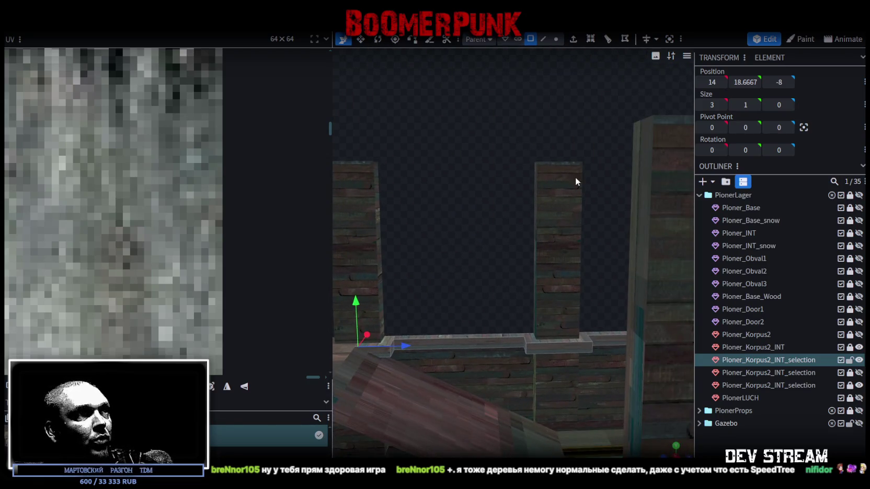
left_click(384, 357)
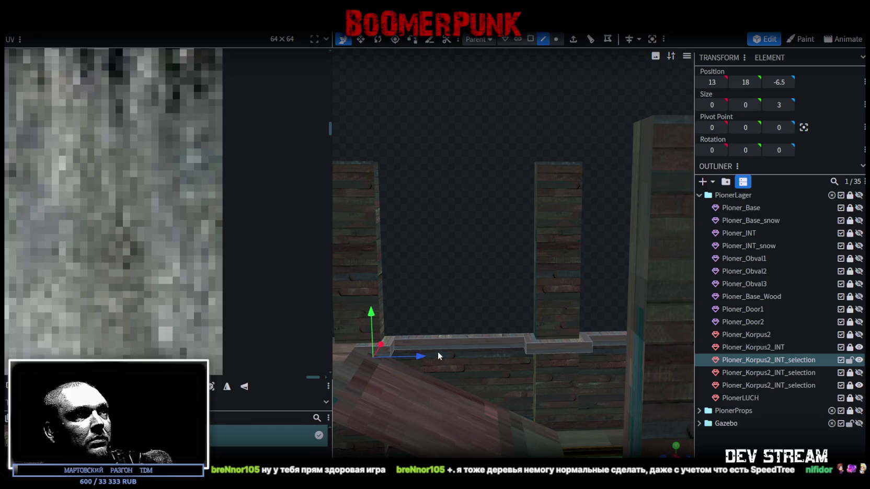
Step: In vertex mode, box-select every ledge vertex along the wall between the pillars and extrude them
left_click_drag(443, 320, 498, 111)
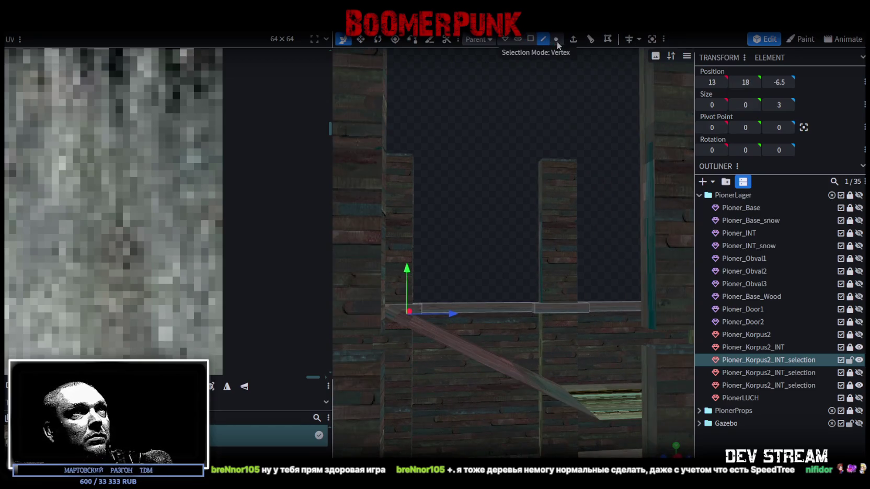
left_click(557, 39)
left_click_drag(517, 199, 472, 381)
left_click_drag(575, 313, 632, 443)
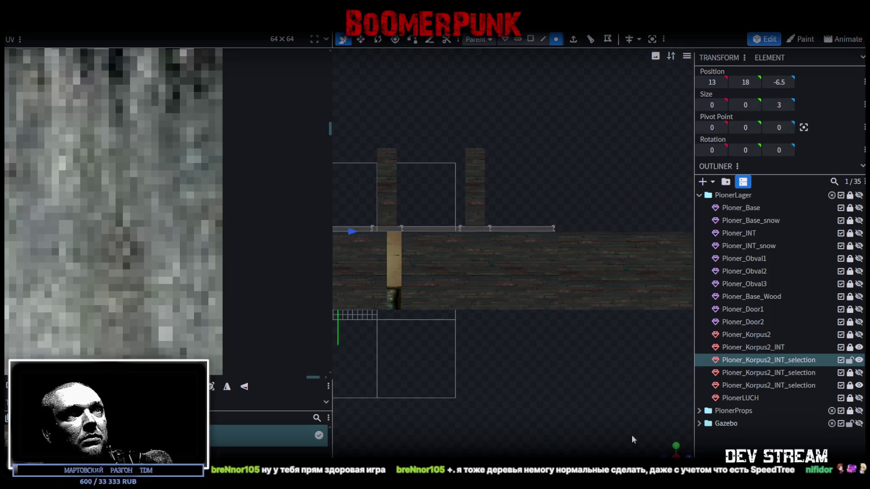
mouse_move(520, 323)
left_mouse_down()
mouse_move(677, 354)
mouse_move(369, 248)
left_mouse_up()
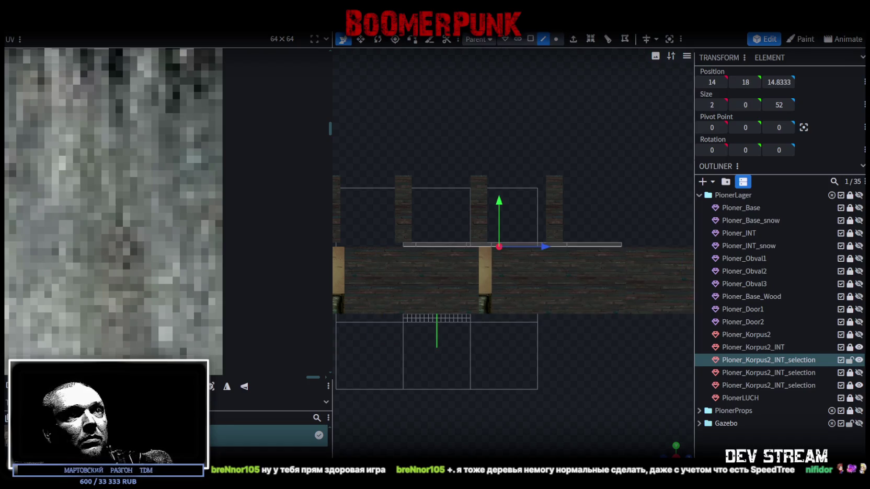
left_click_drag(670, 447, 515, 147)
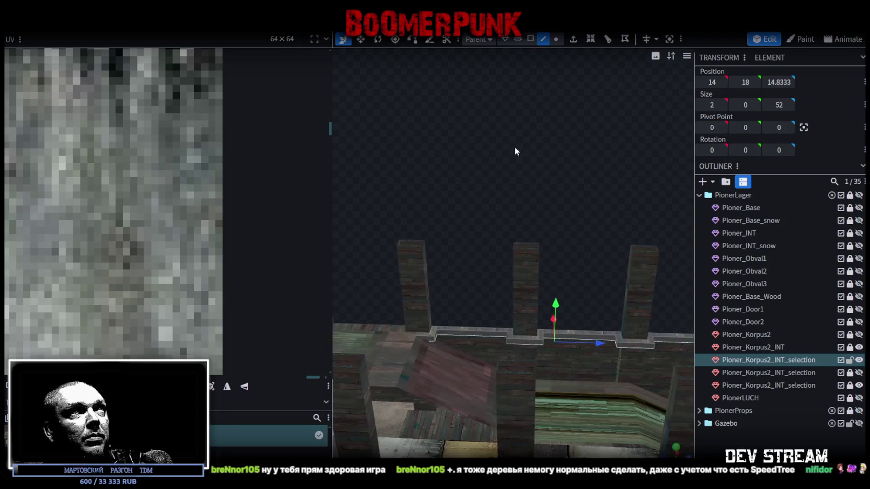
left_click(579, 43)
Step: Set the ledge-edge extrusion to Y- and extend it 4 units down, to 14, 16, 14.8333
left_click(546, 451)
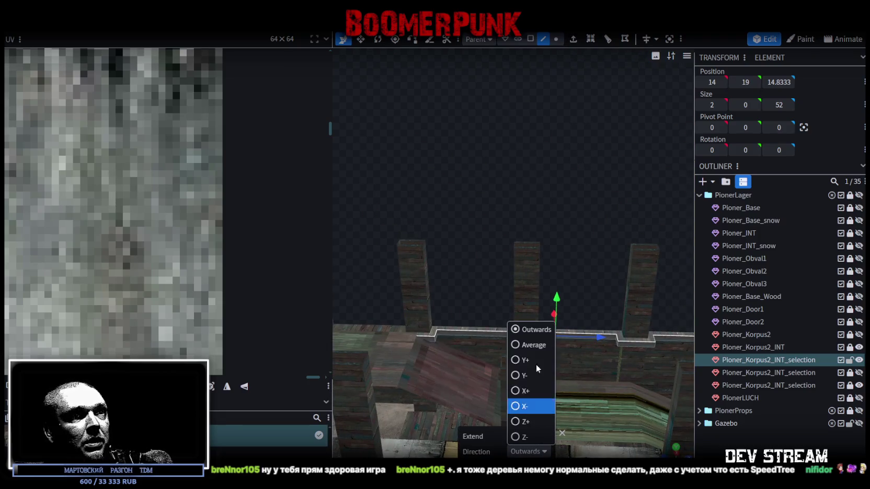
left_click(515, 376)
left_click(540, 436)
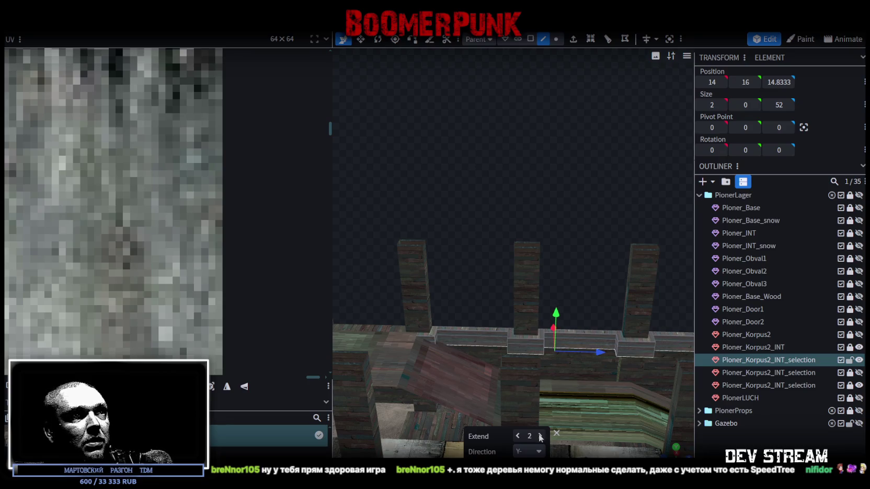
mouse_move(572, 237)
left_mouse_down()
mouse_move(542, 203)
mouse_move(501, 193)
mouse_move(594, 244)
mouse_move(586, 243)
left_mouse_up()
scroll(599, 242, "up", 3)
scroll(633, 251, "up", 3)
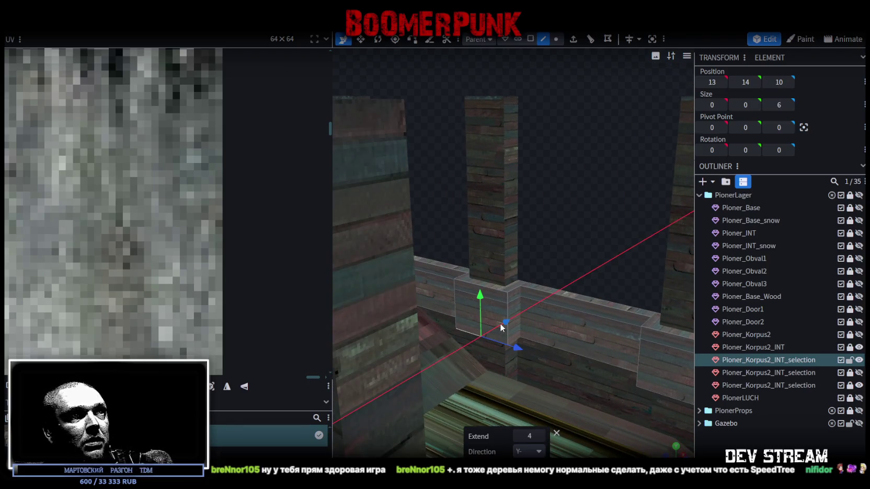
mouse_move(501, 326)
left_mouse_down()
mouse_move(544, 343)
mouse_move(533, 296)
mouse_move(620, 328)
mouse_move(555, 228)
mouse_move(591, 207)
mouse_move(565, 211)
mouse_move(568, 233)
mouse_move(569, 225)
mouse_move(534, 212)
mouse_move(615, 215)
mouse_move(629, 300)
left_mouse_up()
Step: Select the new front faces along the ledge and raise them two units
left_click(559, 337)
left_click(632, 342, "shift")
left_click(363, 346)
mouse_move(356, 269)
left_mouse_down()
mouse_move(483, 241)
mouse_move(468, 202)
mouse_move(455, 216)
mouse_move(471, 310)
mouse_move(653, 182)
left_mouse_up()
left_click(452, 222)
left_click_drag(499, 139, 364, 176)
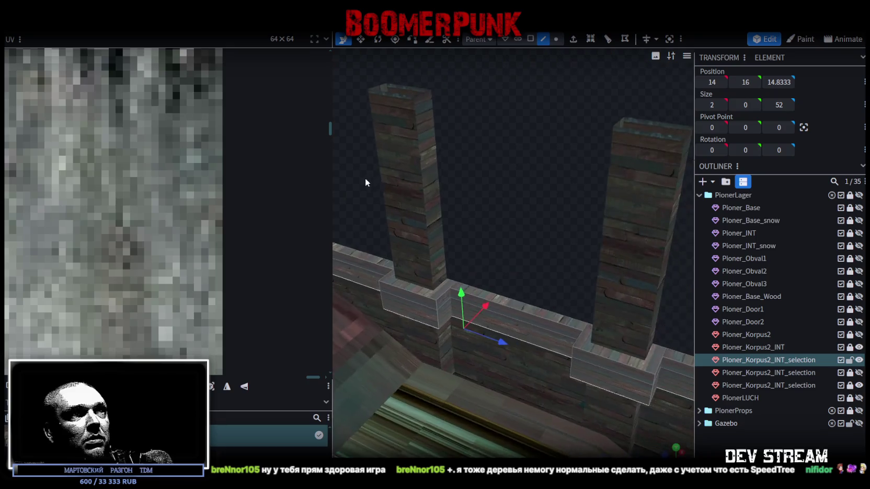
left_click_drag(487, 305, 493, 299)
scroll(544, 216, "up", 5)
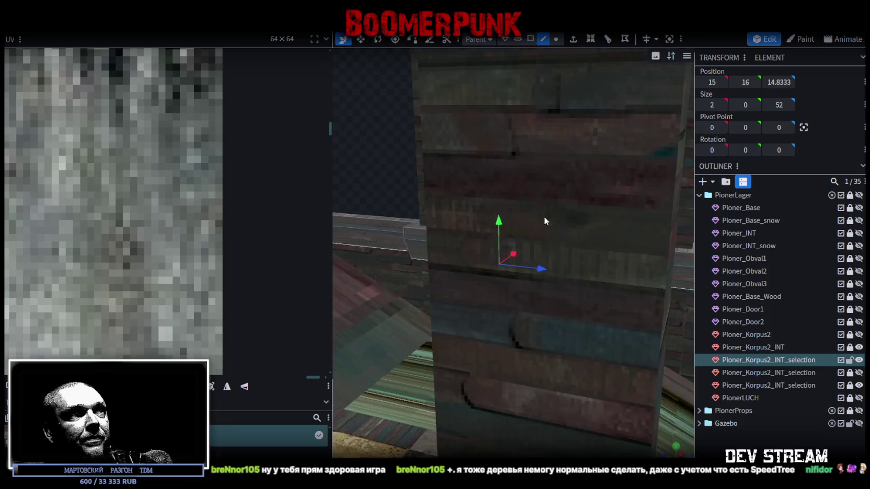
scroll(544, 219, "down", 5)
left_click(619, 351)
mouse_move(619, 351)
left_mouse_down()
mouse_move(573, 265)
mouse_move(418, 286)
mouse_move(580, 265)
left_mouse_up()
left_click(401, 295)
scroll(487, 329, "up", 3)
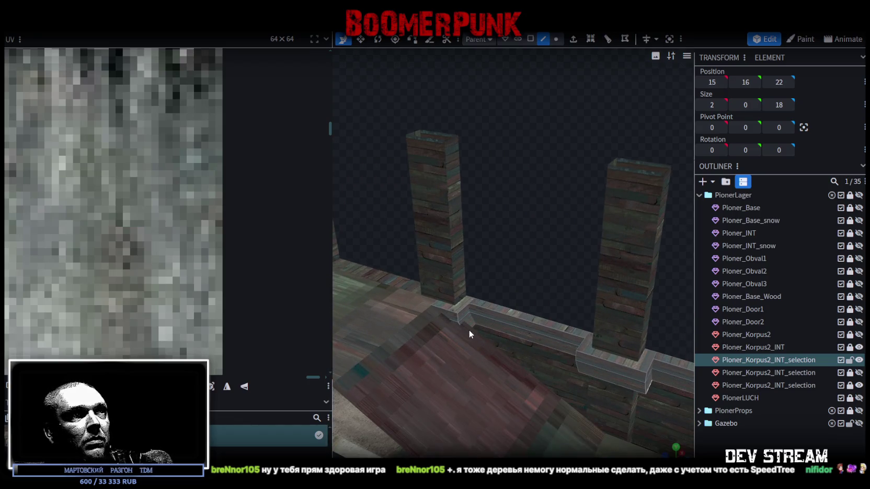
scroll(478, 330, "down", 3)
left_click_drag(604, 352, 595, 351)
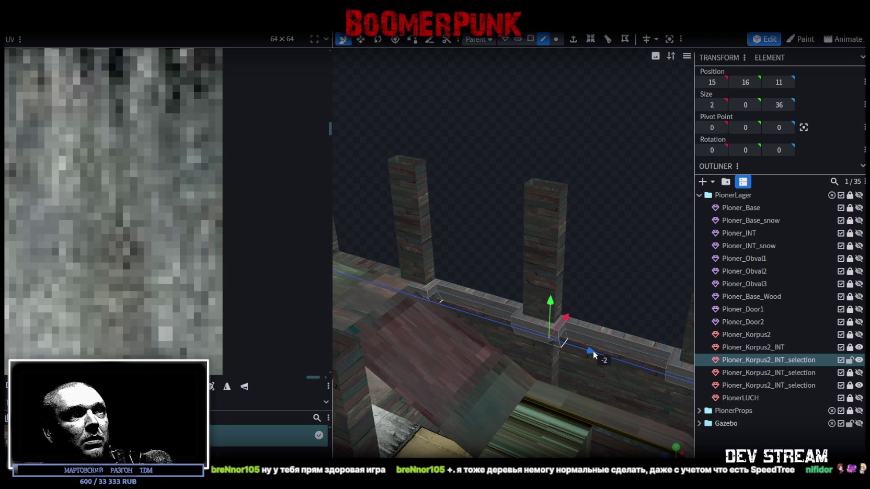
left_click_drag(460, 254, 572, 256)
scroll(570, 230, "up", 5)
mouse_move(565, 194)
left_mouse_down()
mouse_move(535, 202)
mouse_move(494, 301)
mouse_move(481, 309)
mouse_move(518, 308)
mouse_move(442, 350)
mouse_move(457, 356)
mouse_move(482, 289)
mouse_move(511, 270)
mouse_move(569, 323)
left_mouse_up()
scroll(521, 311, "down", 3)
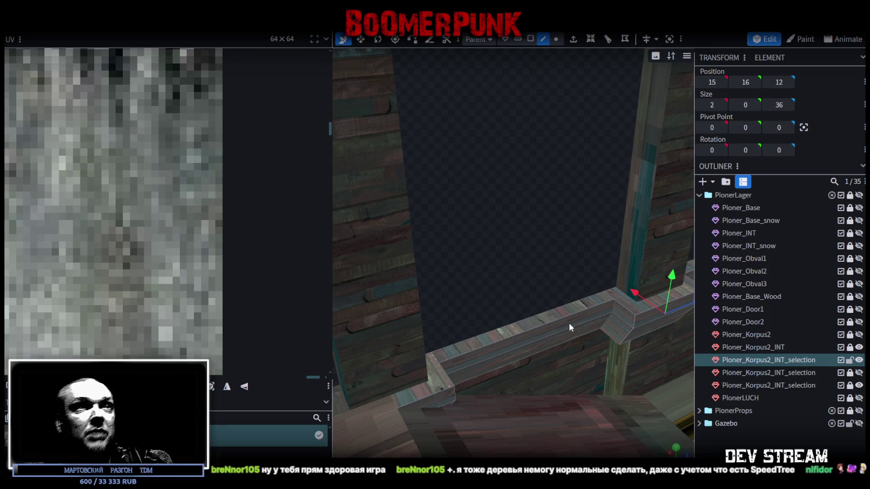
left_click(610, 335)
mouse_move(610, 335)
left_mouse_down()
mouse_move(544, 260)
mouse_move(576, 289)
mouse_move(527, 317)
mouse_move(579, 289)
left_mouse_up()
left_click(580, 293)
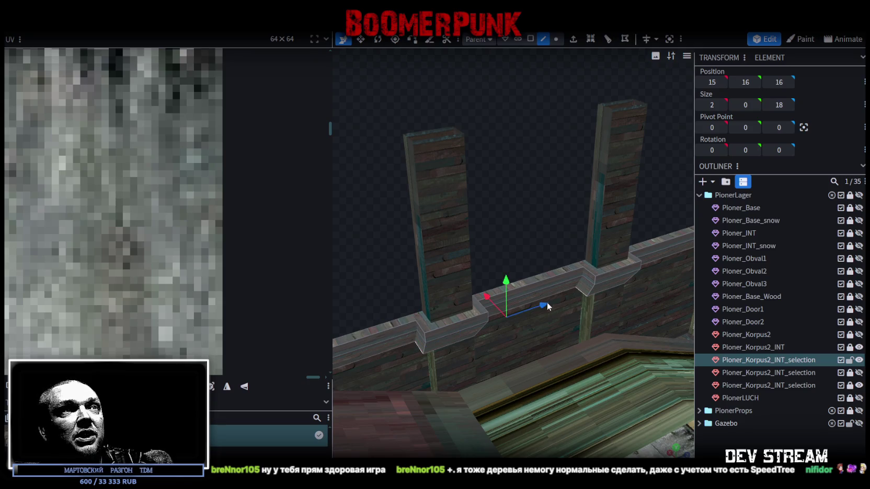
mouse_move(592, 322)
left_mouse_down()
mouse_move(632, 357)
mouse_move(530, 222)
mouse_move(514, 214)
mouse_move(540, 227)
mouse_move(484, 238)
mouse_move(546, 243)
mouse_move(554, 273)
mouse_move(583, 262)
mouse_move(591, 287)
mouse_move(557, 256)
mouse_move(568, 283)
left_mouse_up()
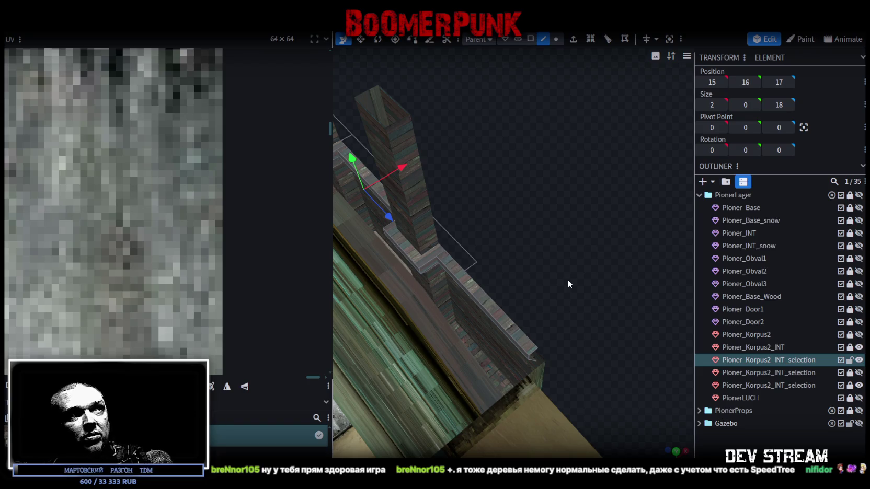
mouse_move(568, 281)
left_mouse_down()
mouse_move(510, 269)
mouse_move(495, 246)
mouse_move(650, 196)
mouse_move(444, 316)
mouse_move(460, 294)
mouse_move(451, 275)
mouse_move(447, 292)
mouse_move(495, 314)
mouse_move(474, 306)
mouse_move(428, 323)
mouse_move(468, 307)
mouse_move(457, 283)
mouse_move(395, 271)
mouse_move(438, 267)
mouse_move(426, 291)
left_mouse_up()
scroll(426, 291, "down", 2)
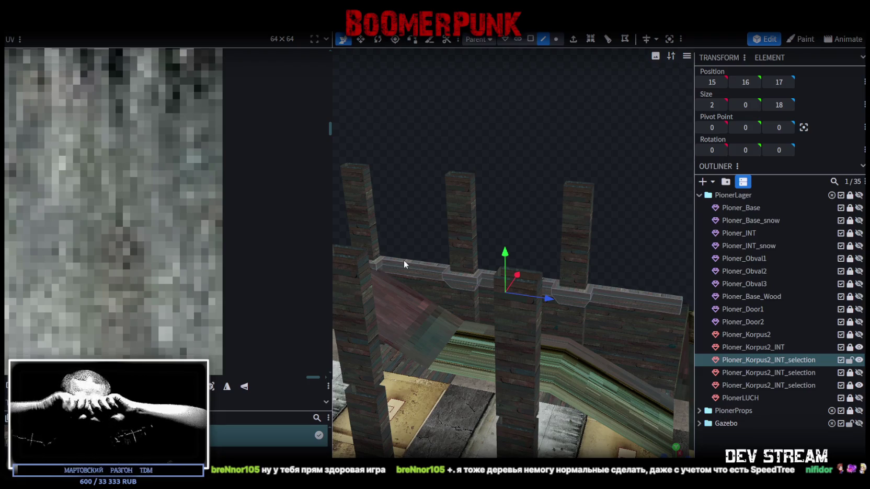
Step: Face-select the ledge strip running between the pillars and copy it
mouse_move(404, 258)
left_mouse_down()
mouse_move(446, 209)
mouse_move(426, 218)
mouse_move(478, 182)
mouse_move(486, 225)
mouse_move(457, 198)
mouse_move(489, 225)
mouse_move(534, 243)
left_mouse_up()
mouse_move(540, 245)
left_mouse_down()
mouse_move(473, 310)
mouse_move(473, 268)
mouse_move(552, 70)
left_mouse_up()
mouse_move(547, 380)
left_mouse_down("ctrl")
mouse_move(473, 318)
mouse_move(583, 369)
mouse_move(587, 390)
mouse_move(602, 386)
mouse_move(532, 304)
mouse_move(553, 297)
mouse_move(466, 355)
mouse_move(460, 235)
mouse_move(427, 200)
mouse_move(459, 109)
left_mouse_up("ctrl")
left_click(529, 40)
mouse_move(396, 159)
left_mouse_down()
mouse_move(567, 254)
mouse_move(590, 284)
left_mouse_up()
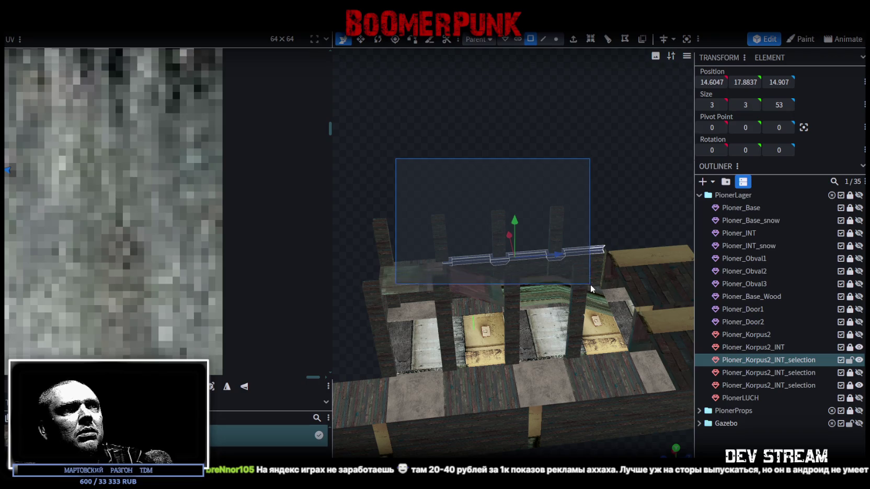
scroll(550, 249, "up", 3)
right_click(546, 253)
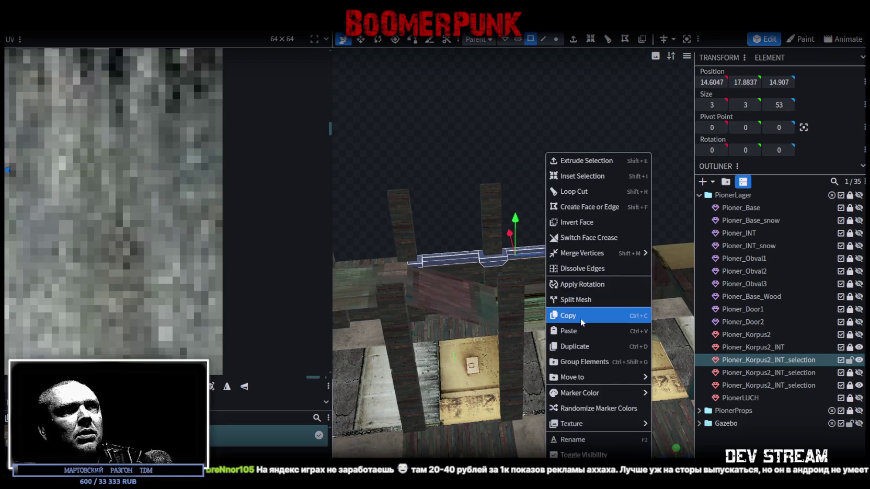
left_click(580, 318)
Step: Paste the ledge copy and flip it on X onto the opposite wall at X -14.6047
right_click(551, 247)
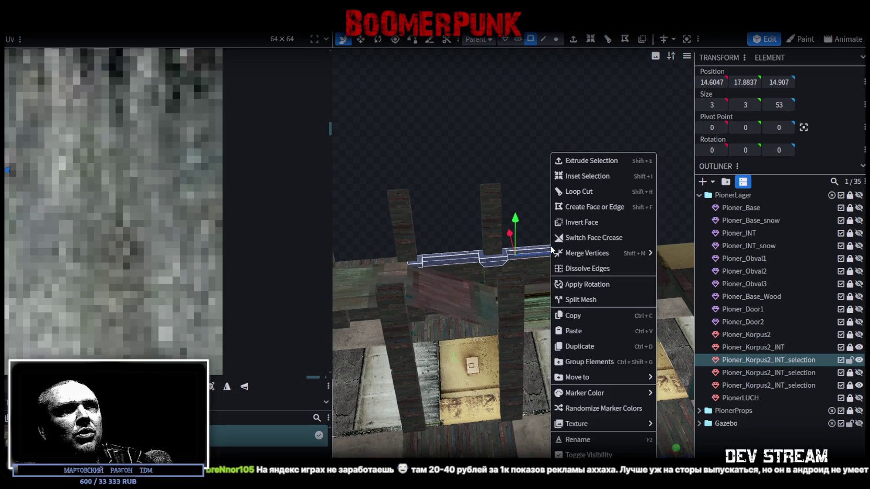
left_click(580, 335)
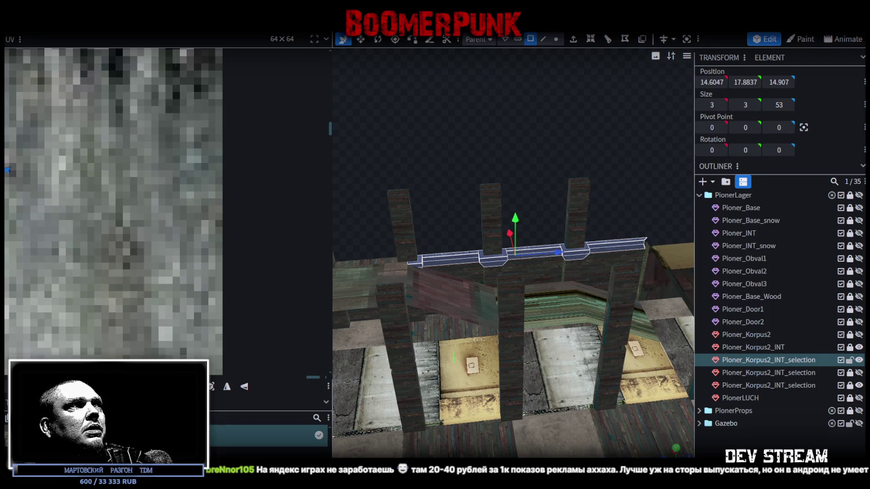
left_click(118, 24)
left_click(209, 54)
scroll(429, 194, "down", 3)
mouse_move(430, 195)
left_mouse_down()
mouse_move(610, 215)
mouse_move(474, 360)
mouse_move(410, 341)
mouse_move(506, 358)
mouse_move(520, 397)
mouse_move(485, 381)
mouse_move(370, 366)
left_mouse_up()
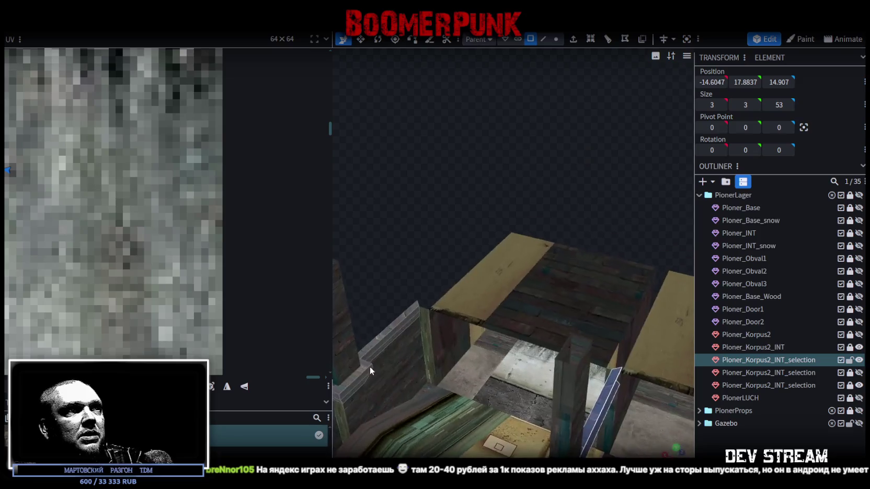
left_click(543, 39)
mouse_move(514, 178)
left_mouse_down()
mouse_move(438, 170)
mouse_move(455, 337)
mouse_move(563, 312)
mouse_move(554, 248)
mouse_move(502, 352)
left_mouse_up()
left_click(460, 328)
left_click(507, 349)
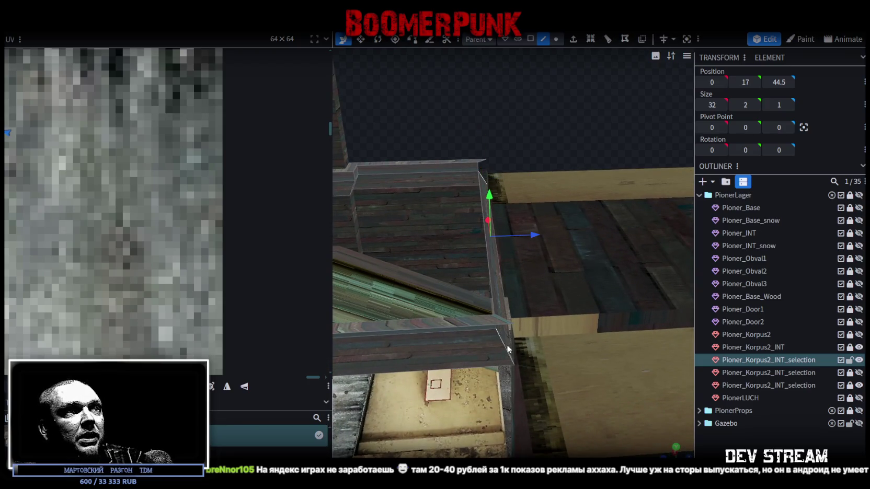
left_click(478, 168)
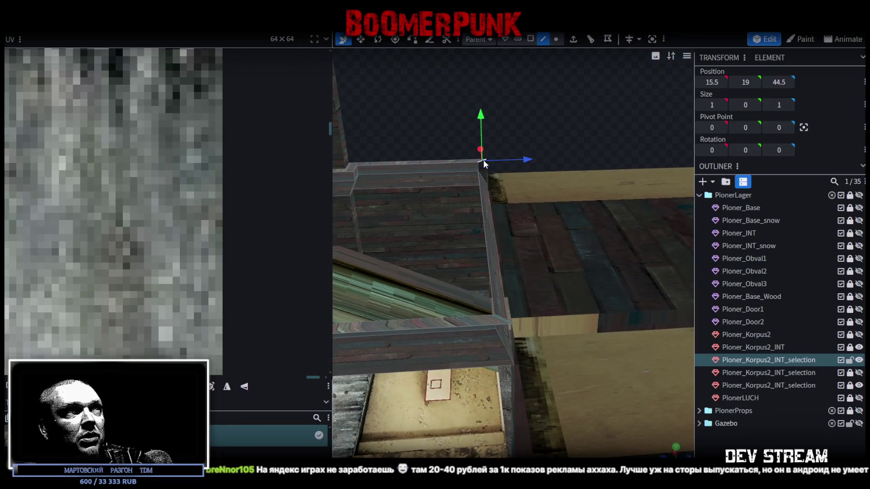
left_click(502, 315)
left_click_drag(497, 142, 554, 145)
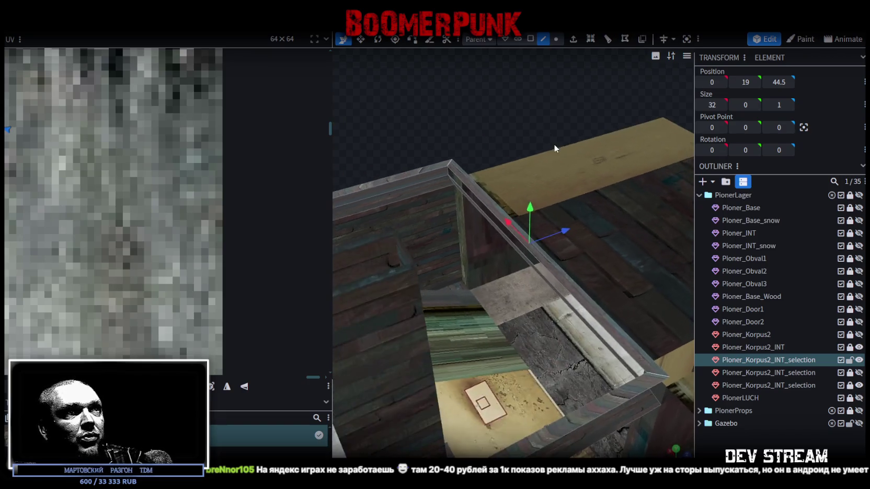
left_click(548, 282)
left_click(576, 299)
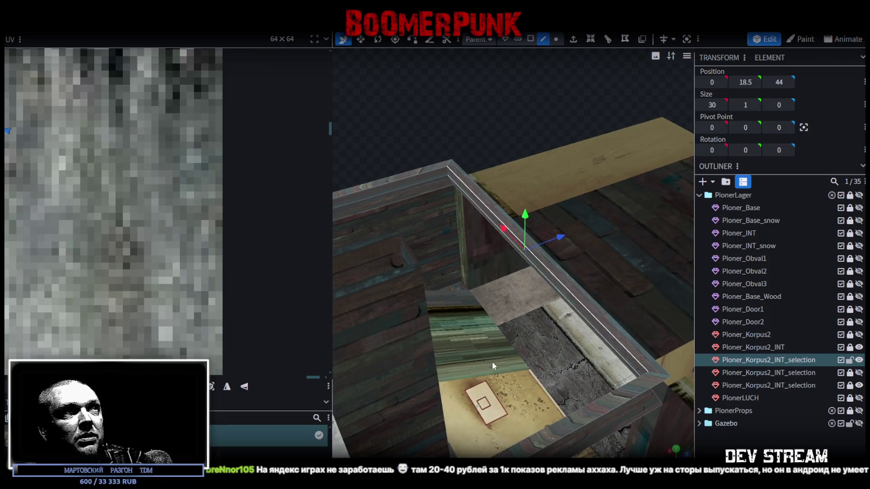
scroll(489, 366, "down", 2)
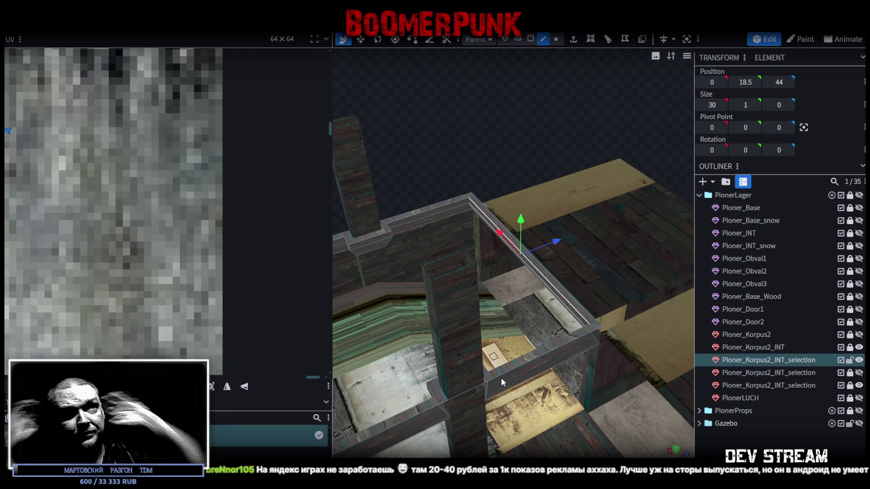
Step: Save the model as Build19.bbmodel
mouse_move(483, 383)
left_mouse_down()
mouse_move(436, 208)
mouse_move(514, 167)
mouse_move(558, 165)
mouse_move(552, 291)
mouse_move(479, 376)
mouse_move(414, 364)
mouse_move(431, 379)
mouse_move(575, 329)
mouse_move(651, 319)
mouse_move(454, 389)
mouse_move(486, 363)
mouse_move(412, 390)
mouse_move(471, 369)
mouse_move(534, 362)
mouse_move(410, 329)
mouse_move(449, 328)
mouse_move(483, 354)
left_mouse_up()
key("ctrl+s")
mouse_move(465, 388)
left_mouse_down()
mouse_move(519, 374)
mouse_move(502, 368)
mouse_move(547, 378)
mouse_move(533, 411)
mouse_move(582, 414)
left_mouse_up()
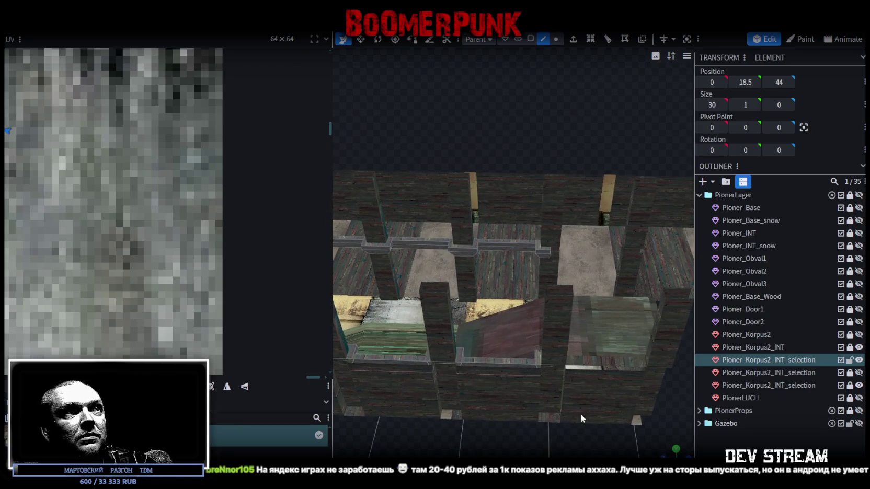
Step: Zoom and orbit around the building, then select a cube on the side-wall ledge
scroll(581, 418, "up", 3)
scroll(585, 428, "up", 3)
scroll(595, 447, "down", 3)
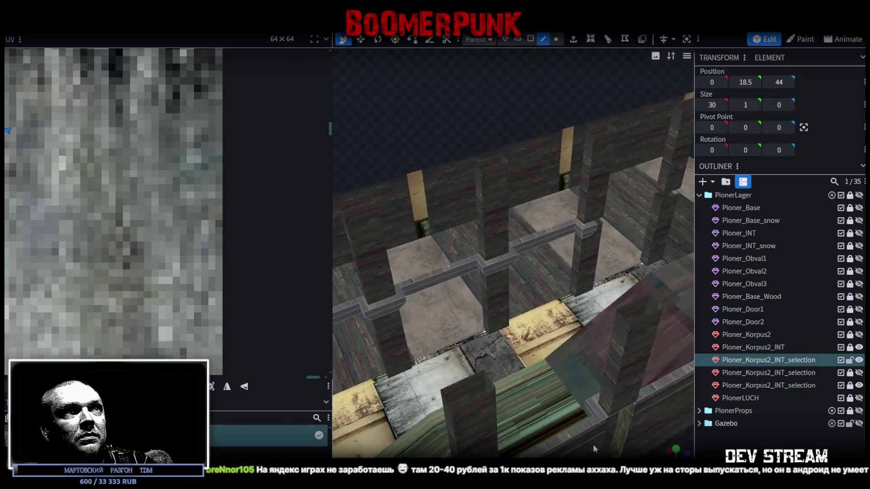
scroll(594, 442, "down", 4)
left_click_drag(594, 442, 526, 419)
scroll(524, 420, "up", 3)
scroll(524, 420, "up", 2)
scroll(537, 421, "down", 2)
scroll(526, 419, "down", 2)
left_click(542, 267)
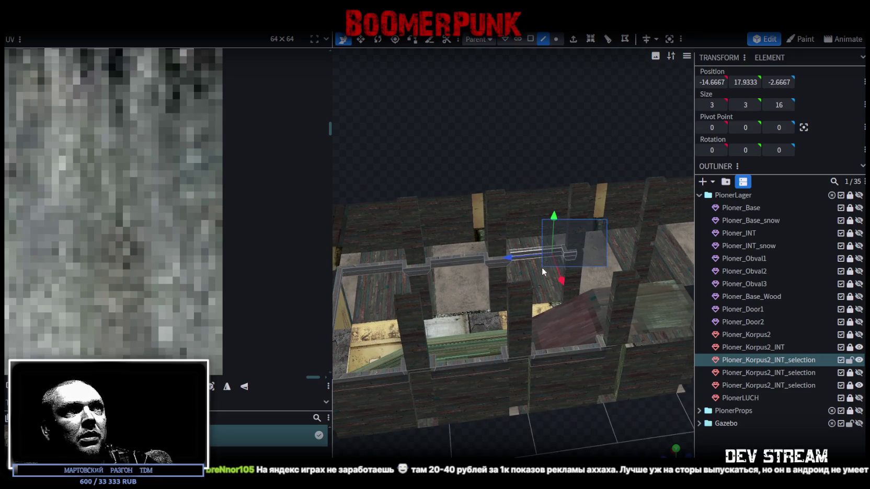
Step: Face-select the ledge strip along the side wall
left_click(519, 340)
left_click_drag(519, 341, 581, 438)
left_click_drag(590, 171, 429, 292)
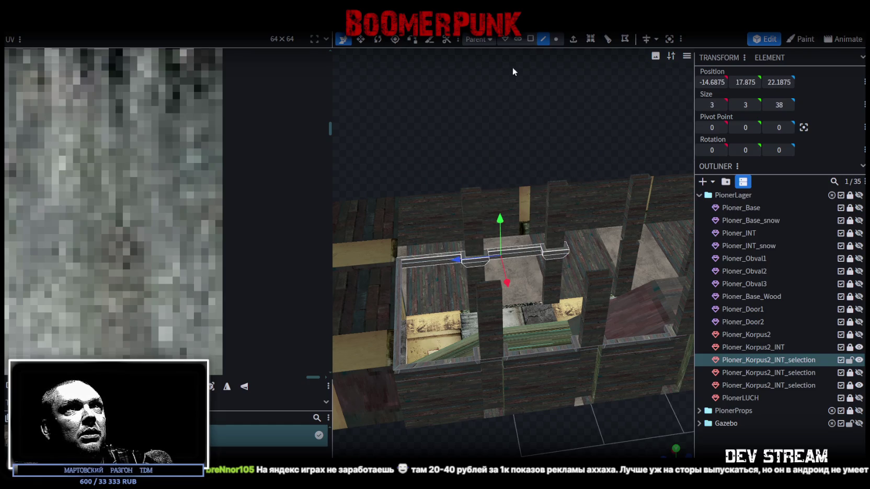
left_click(532, 40)
left_click_drag(589, 138, 435, 272)
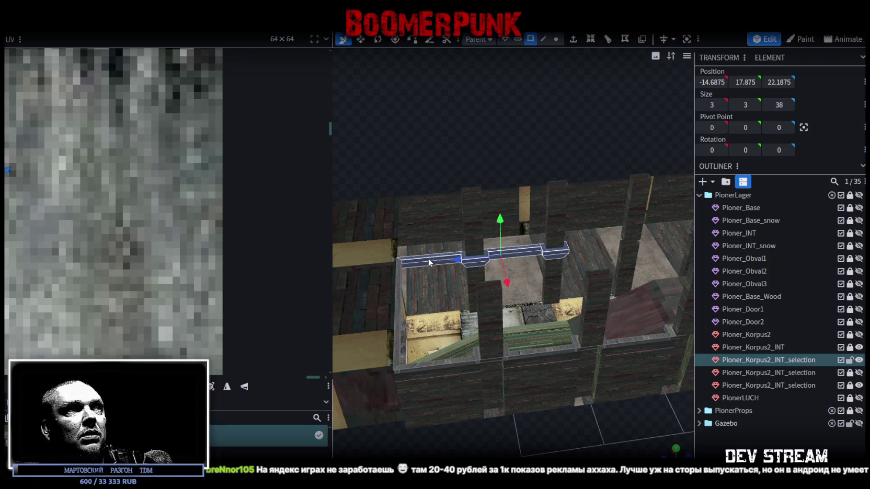
Step: Copy and paste the ledge, slide the copy to Z -14.8125, and merge its 3 overlapping vertices
right_click(428, 258)
left_click(447, 331)
right_click(427, 263)
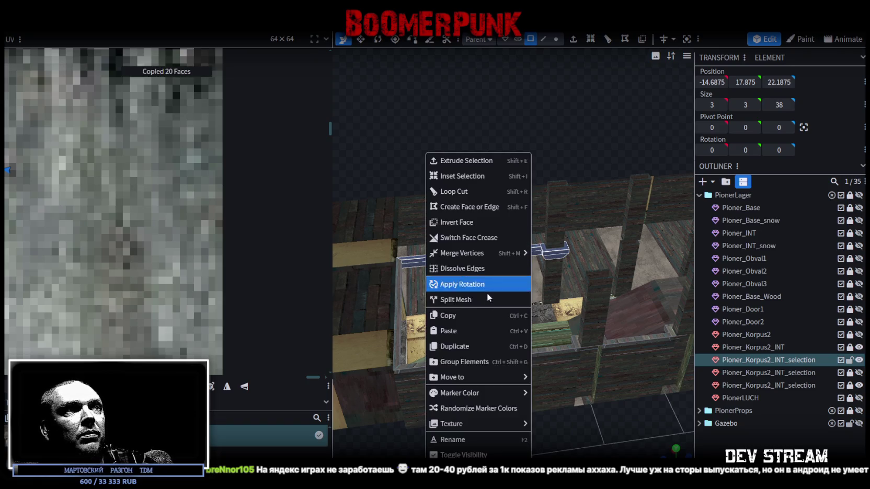
left_click(446, 332)
left_click_drag(457, 263, 622, 246)
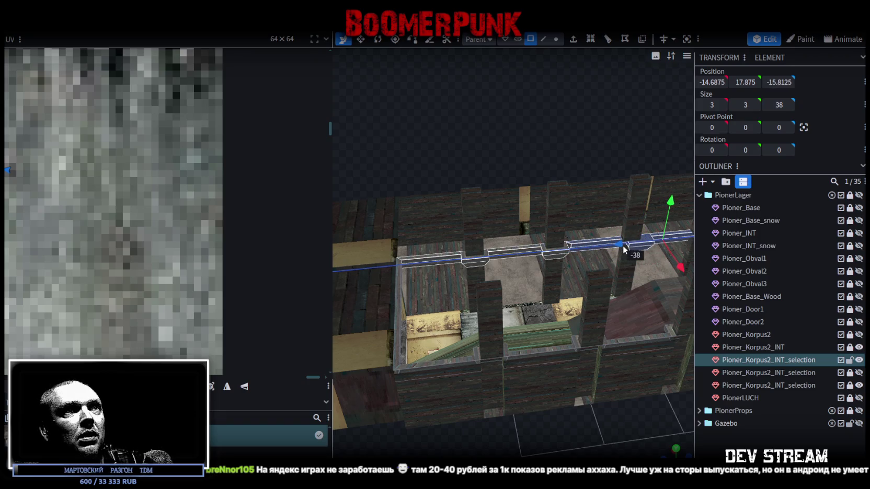
left_click_drag(623, 245, 616, 247)
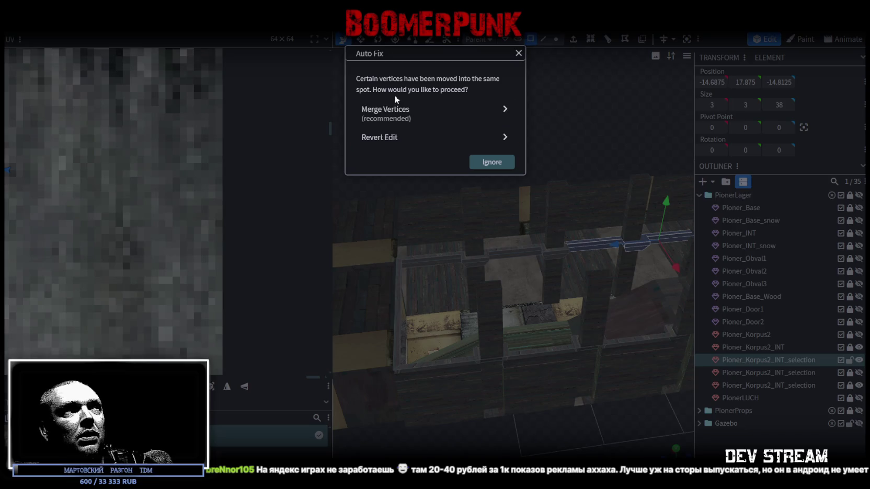
left_click(395, 112)
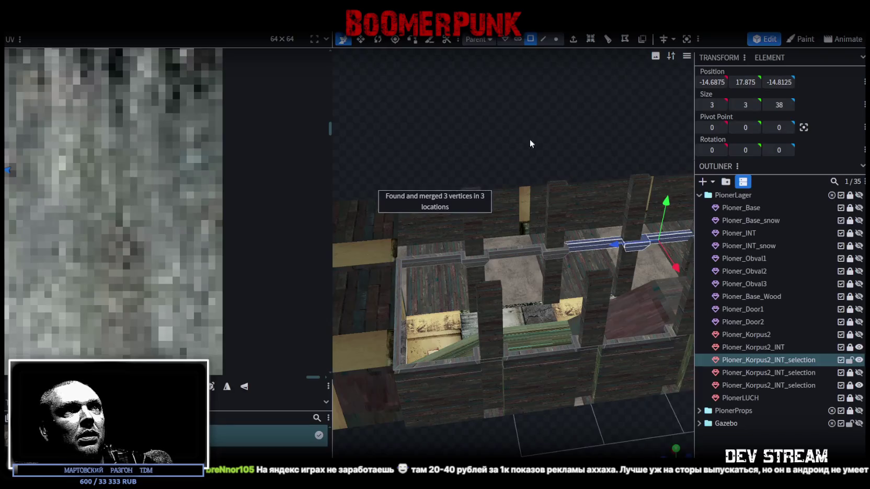
Step: Move the pillar-corner vertex one unit to close the gap and merge it with its neighbour
left_click_drag(536, 125, 515, 132)
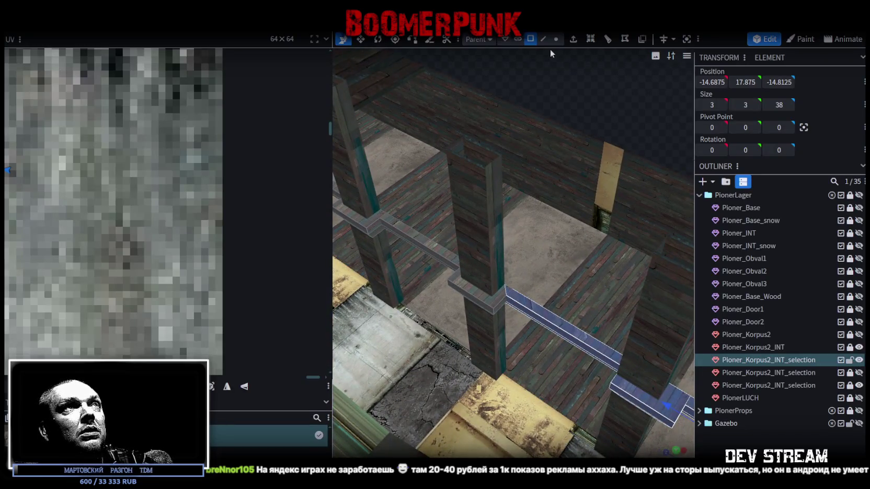
left_click(556, 40)
scroll(476, 320, "up", 2)
left_click(498, 291)
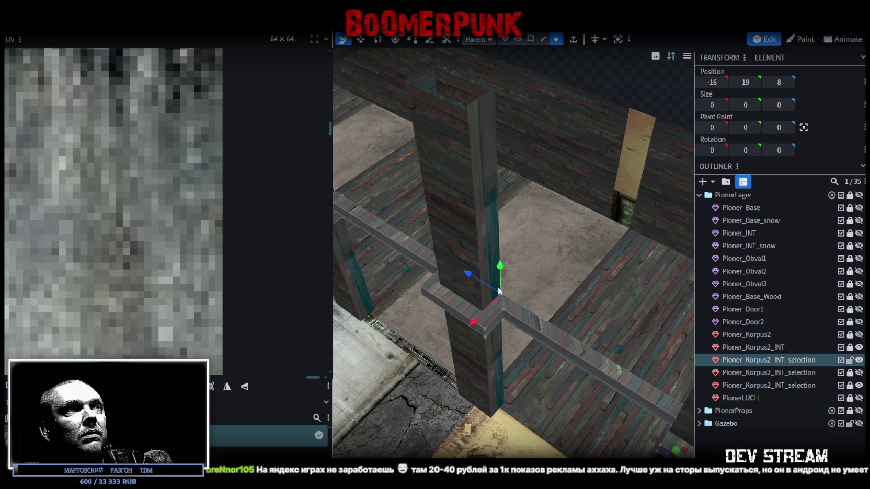
left_click_drag(470, 277, 479, 283)
left_click(419, 113)
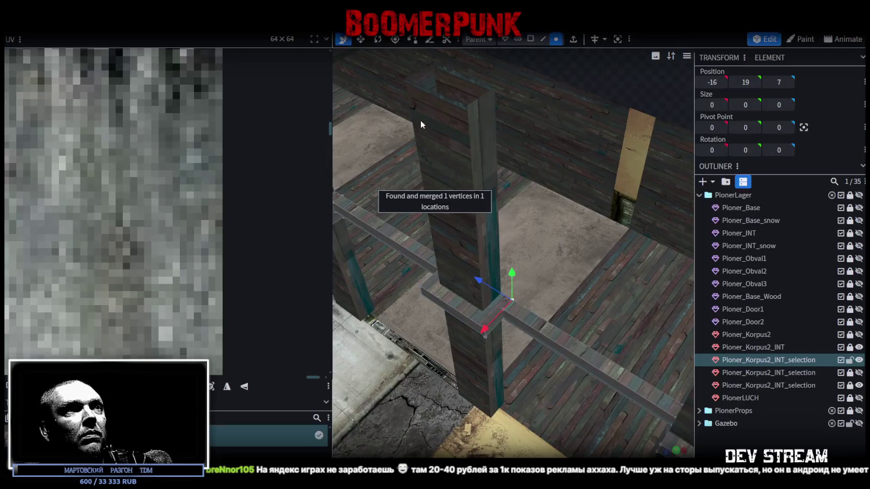
mouse_move(525, 383)
left_mouse_down()
mouse_move(639, 234)
mouse_move(547, 207)
left_mouse_up()
left_click(430, 242)
scroll(528, 340, "up", 2)
left_click_drag(528, 341, 539, 391)
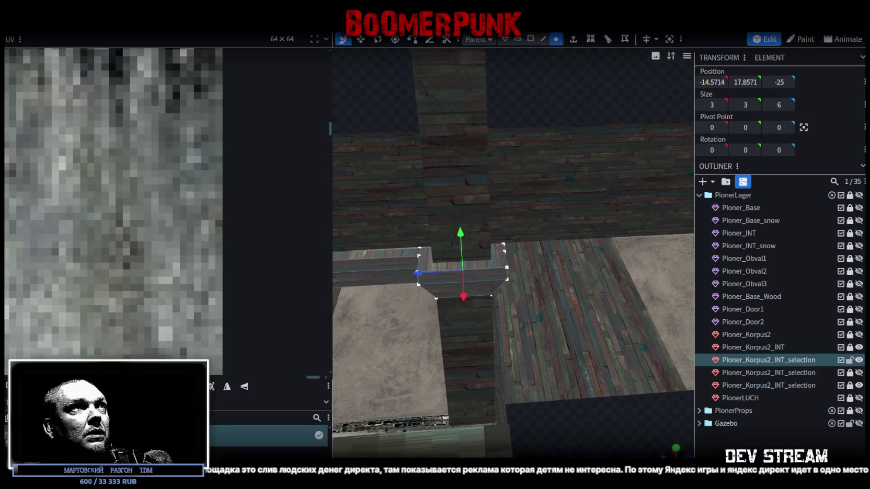
Step: Loop-cut the short ledge piece at the junction
left_click(542, 40)
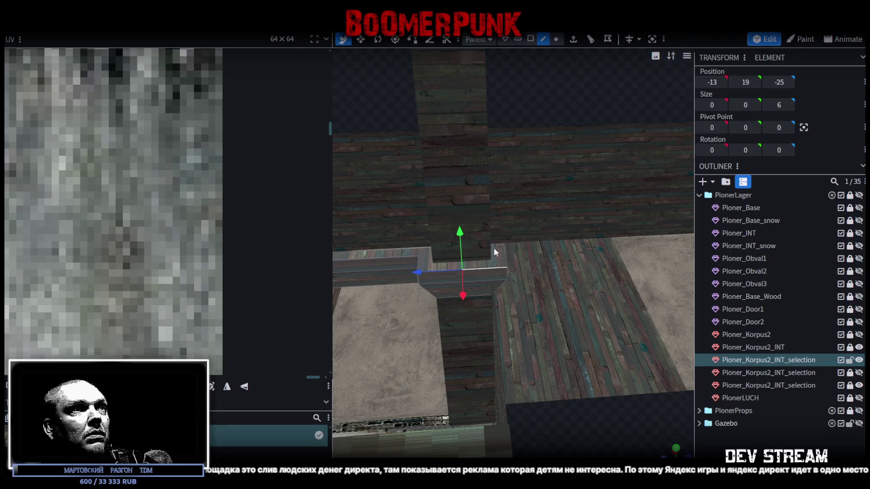
left_click(590, 39)
right_click_drag(529, 300, 570, 267)
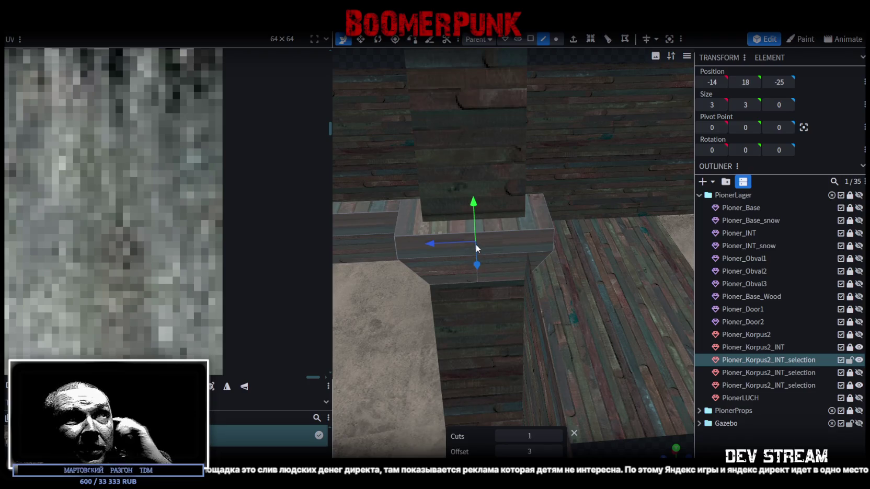
Step: Merge the bottom-middle and bottom-right vertices of the ledge piece into one
left_click(556, 39)
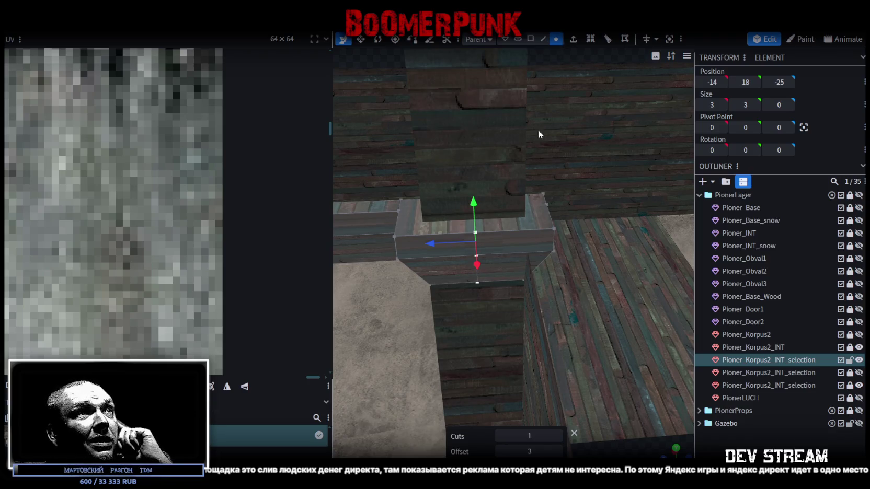
left_click(478, 280)
left_click(522, 281)
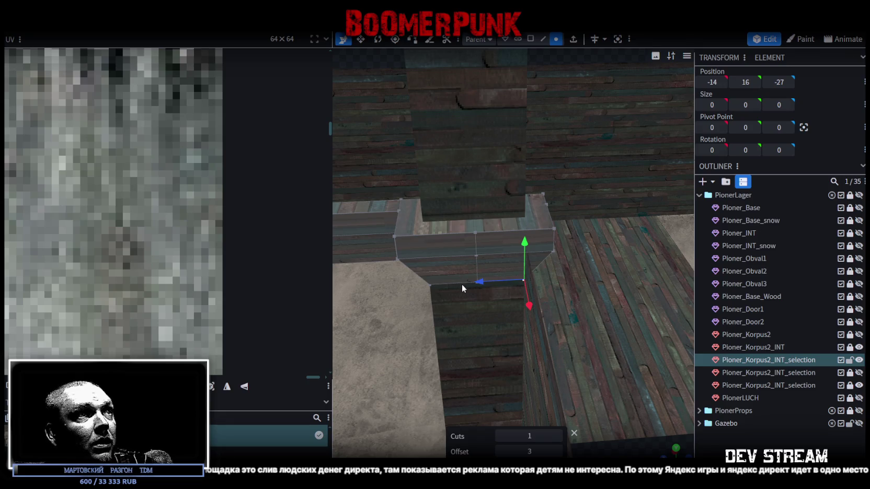
scroll(462, 287, "up", 2)
right_click(466, 289)
left_click(588, 249)
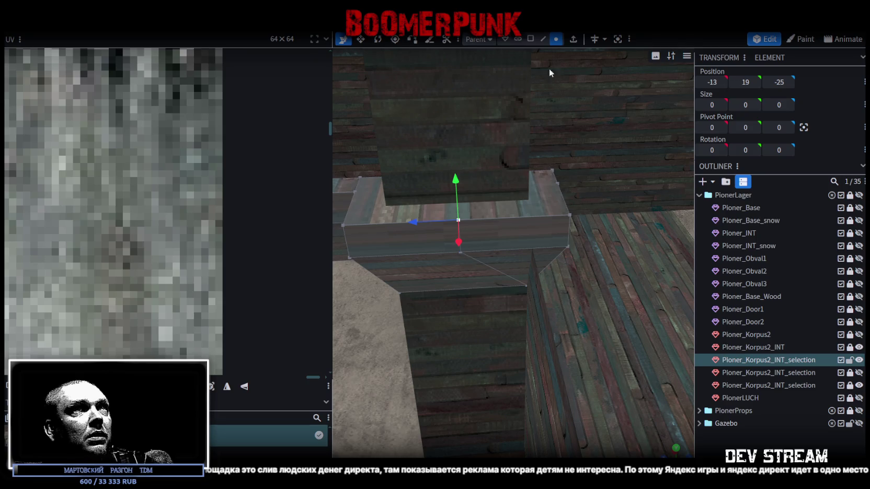
Step: Push the ledge piece's top face back one unit along Z, to about Z -26
left_click(459, 236)
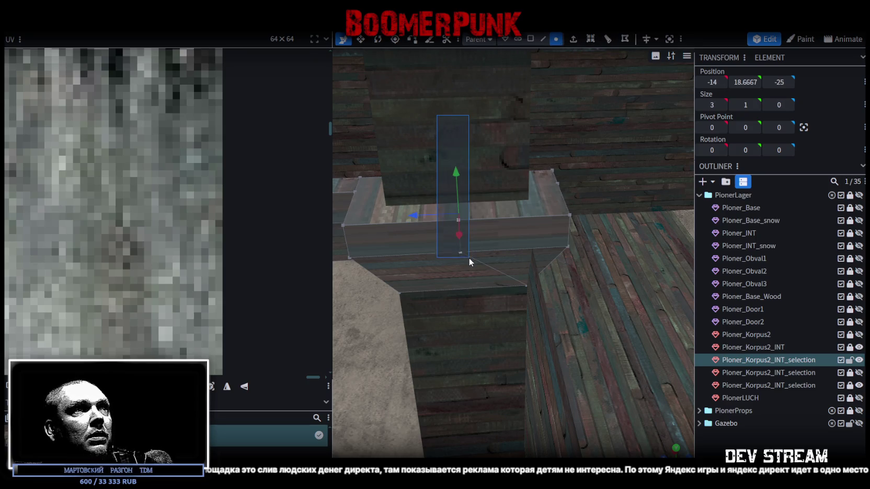
mouse_move(424, 215)
left_mouse_down()
mouse_move(459, 215)
mouse_move(582, 249)
left_mouse_up()
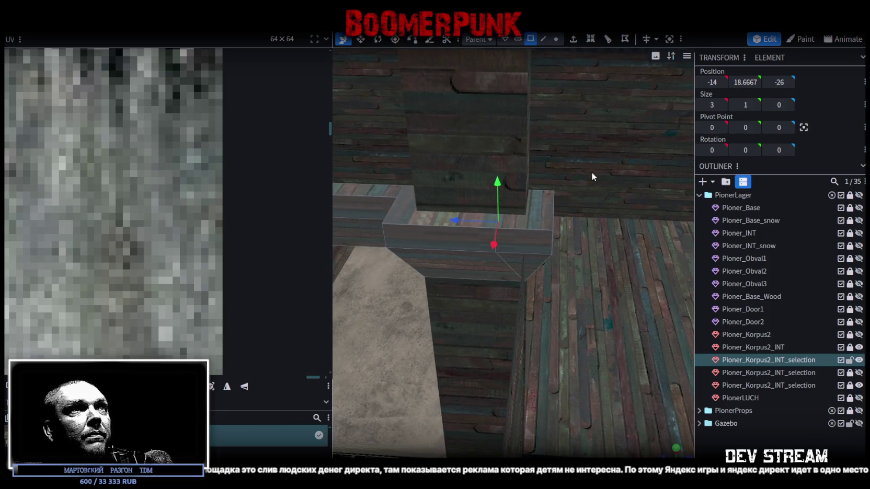
left_click(535, 274)
mouse_move(593, 304)
left_mouse_down()
mouse_move(518, 320)
mouse_move(585, 333)
mouse_move(655, 229)
mouse_move(596, 263)
mouse_move(262, 245)
mouse_move(299, 177)
mouse_move(300, 150)
left_mouse_up()
left_click(502, 329)
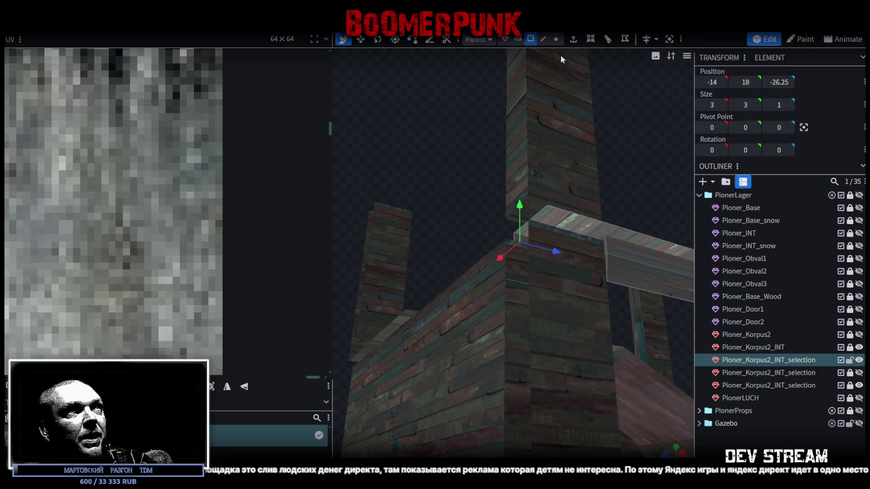
Step: Move the ledge's corner vertex back one unit along Z
left_click(556, 39)
left_click(547, 207)
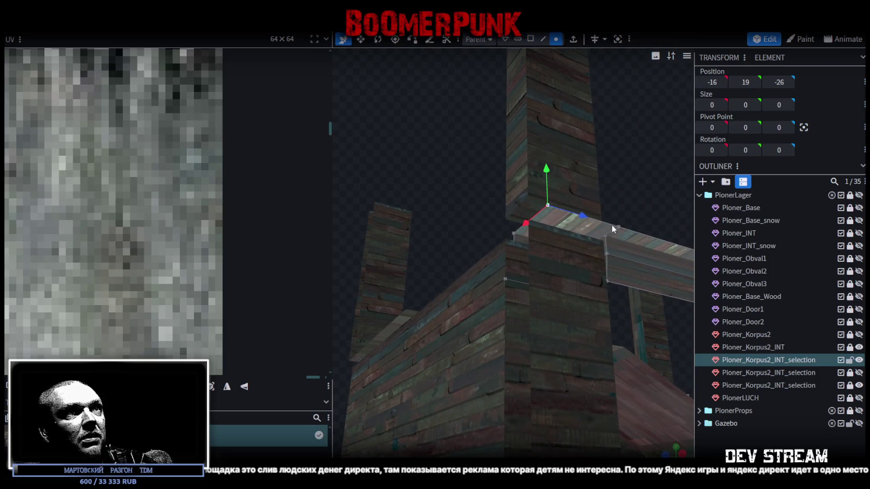
mouse_move(584, 223)
left_mouse_down()
mouse_move(511, 228)
mouse_move(678, 264)
left_mouse_up()
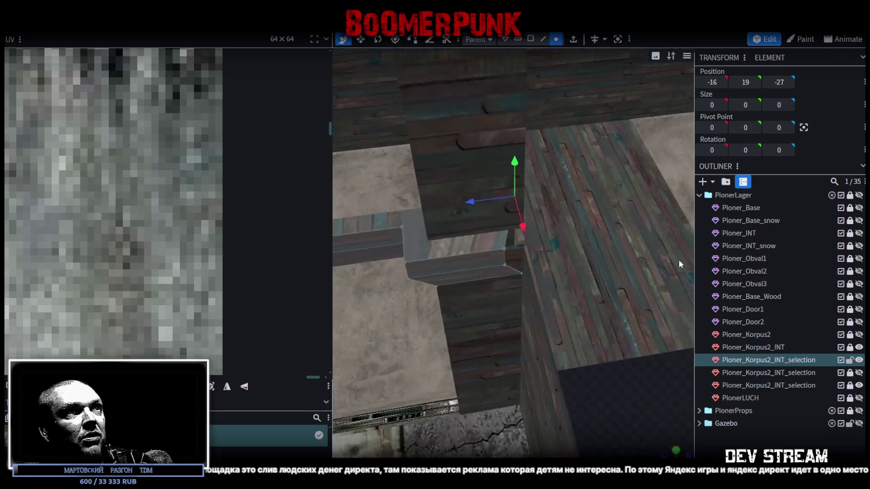
left_click_drag(595, 277, 646, 272)
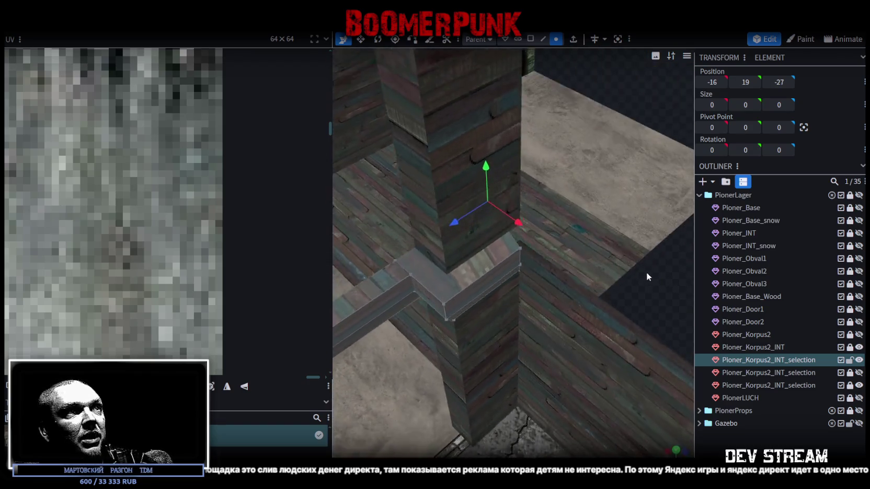
Step: Select both end edges of the ledge beside the entrance pillar
left_click(544, 39)
left_click(515, 230)
mouse_move(515, 229)
left_mouse_down()
mouse_move(613, 201)
mouse_move(550, 226)
left_mouse_up()
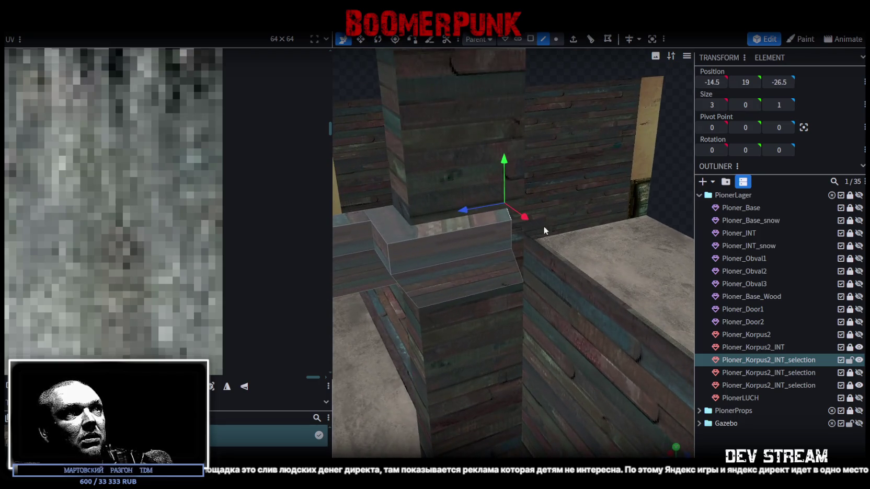
left_click(512, 234, "shift")
mouse_move(519, 265)
left_mouse_down()
mouse_move(600, 220)
mouse_move(644, 237)
mouse_move(613, 203)
mouse_move(522, 169)
mouse_move(495, 191)
mouse_move(531, 177)
left_mouse_up()
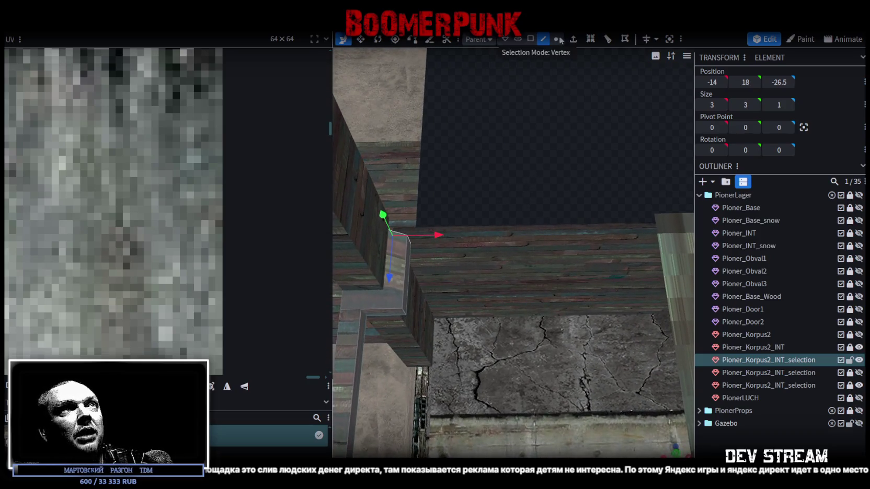
Step: Extrude the end edges along X+ to position X 0, extending the ledge toward the next pillar
left_click(575, 41)
left_click(542, 453)
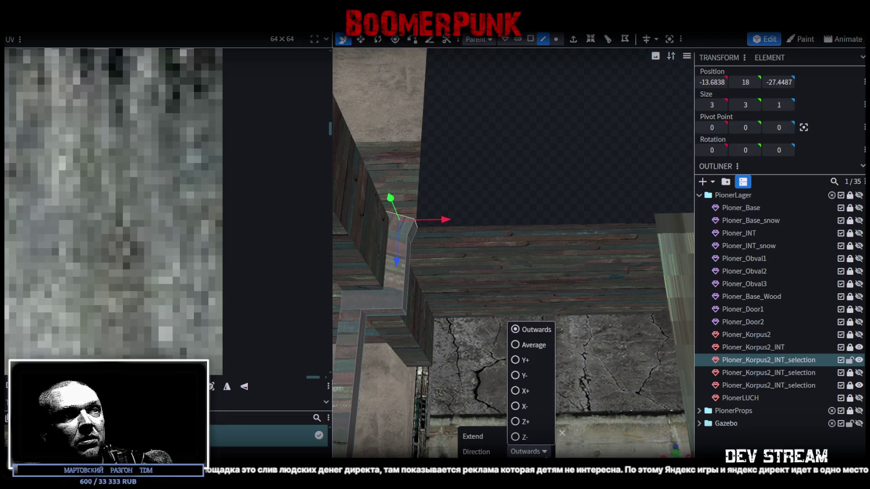
left_click(518, 391)
mouse_move(494, 204)
left_mouse_down()
mouse_move(417, 211)
mouse_move(498, 233)
left_mouse_up()
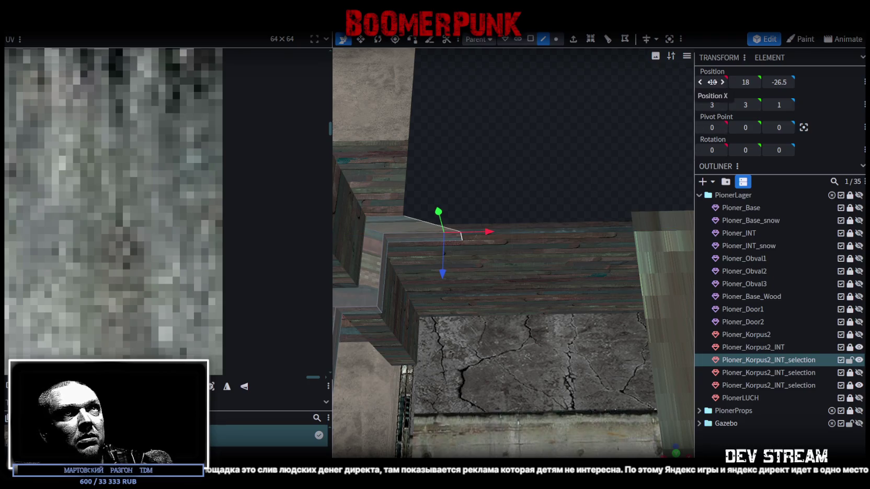
type("0")
key("Return")
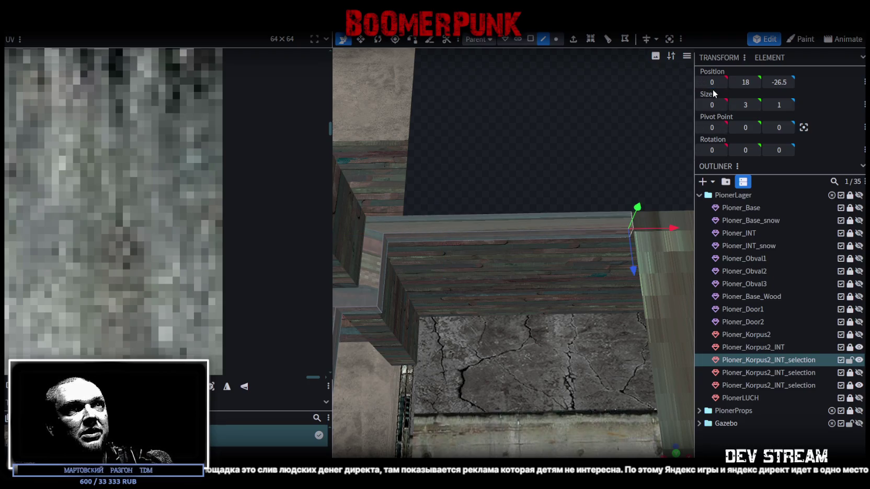
mouse_move(588, 143)
left_mouse_down()
mouse_move(508, 142)
mouse_move(539, 85)
mouse_move(539, 159)
mouse_move(532, 114)
mouse_move(557, 117)
mouse_move(528, 113)
mouse_move(516, 132)
mouse_move(528, 191)
mouse_move(516, 216)
mouse_move(505, 192)
mouse_move(494, 199)
mouse_move(519, 220)
left_mouse_up()
mouse_move(609, 267)
left_mouse_down()
mouse_move(496, 245)
mouse_move(518, 250)
mouse_move(511, 266)
mouse_move(441, 280)
mouse_move(559, 218)
mouse_move(569, 260)
mouse_move(571, 102)
mouse_move(564, 136)
mouse_move(544, 112)
mouse_move(579, 151)
mouse_move(524, 188)
mouse_move(470, 267)
mouse_move(494, 281)
left_mouse_up()
scroll(544, 112, "up", 3)
left_click(859, 385)
Step: Show the ramp mesh Pioner_Korpus2_INT_selection again and select its lower sloped face
left_click(859, 385)
left_click(782, 385)
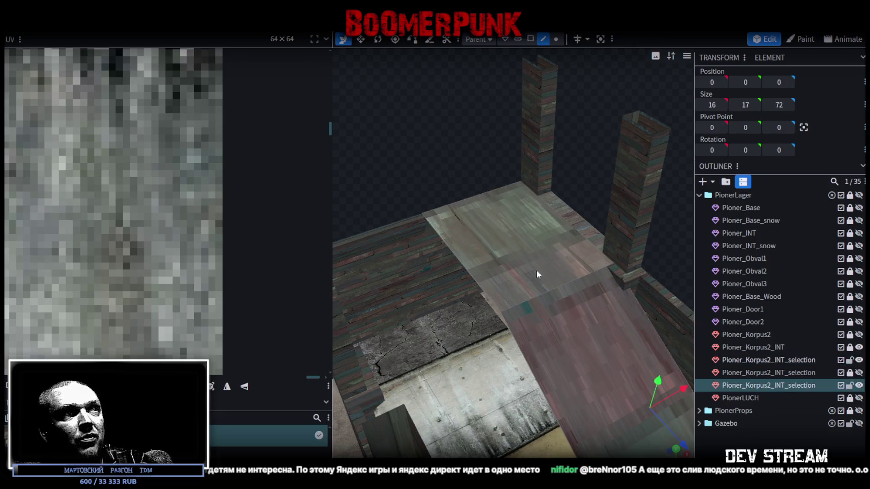
left_click(479, 287)
left_click_drag(564, 327, 551, 283)
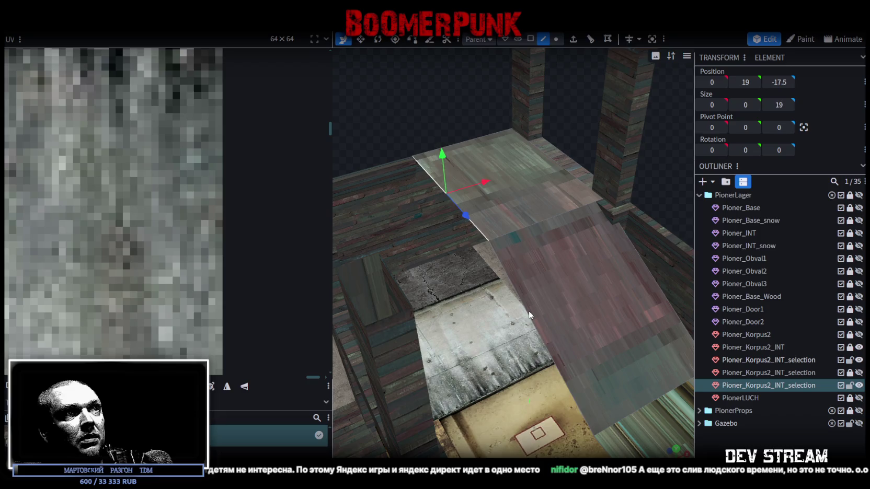
left_click(529, 311)
mouse_move(528, 310)
left_mouse_down()
mouse_move(554, 339)
mouse_move(584, 318)
mouse_move(539, 325)
left_mouse_up()
left_click(539, 324)
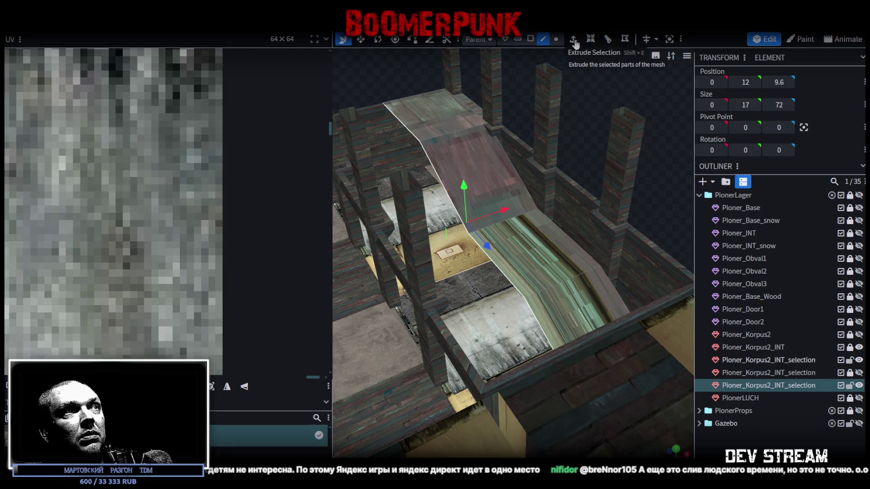
Step: Extrude the sloped face along Y-, flatten it to zero height at Y 2, and merge the overlapping vertex
left_click(574, 40)
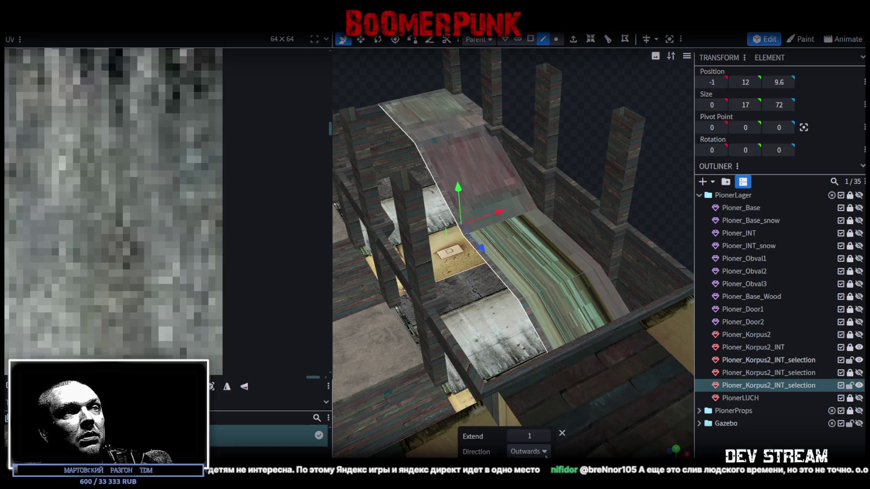
left_click(529, 451)
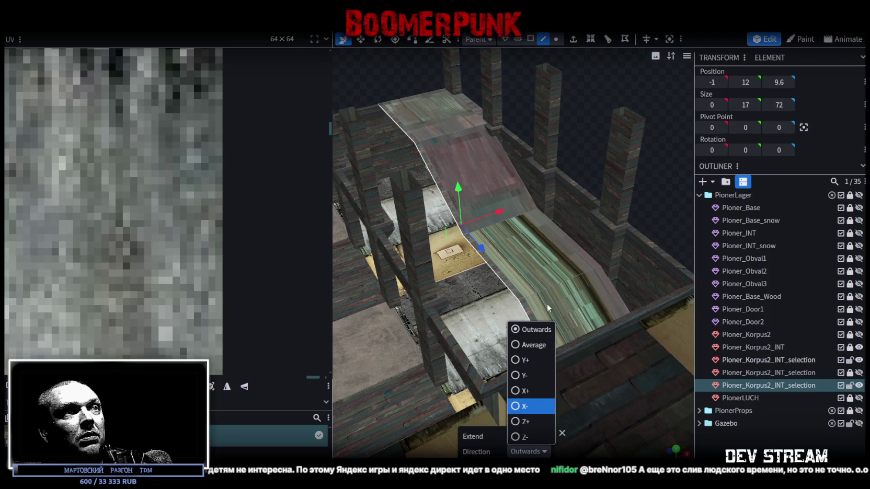
left_click(516, 375)
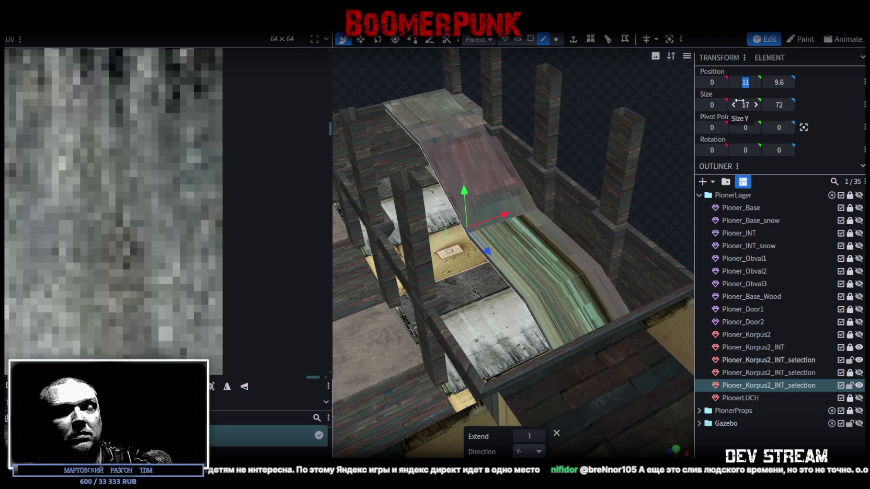
left_click_drag(739, 100, 737, 104)
mouse_move(548, 214)
left_mouse_down()
mouse_move(530, 250)
mouse_move(621, 274)
mouse_move(649, 226)
mouse_move(634, 227)
left_mouse_up()
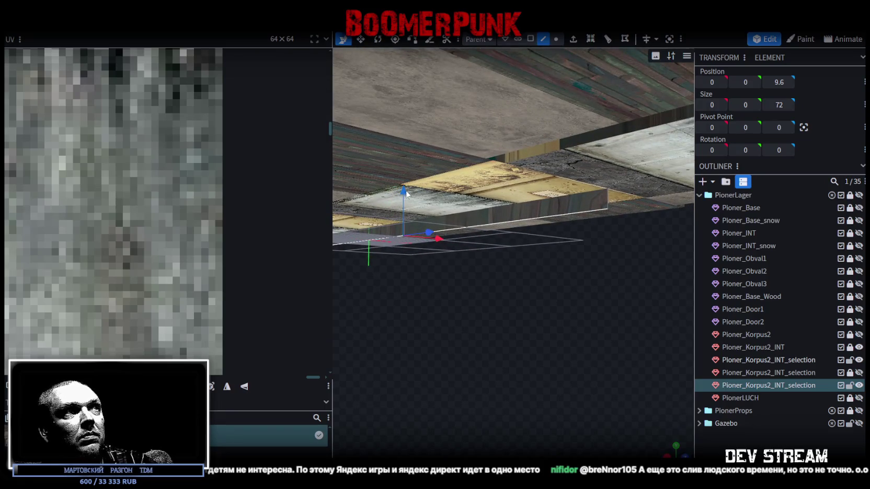
left_click_drag(403, 190, 418, 198)
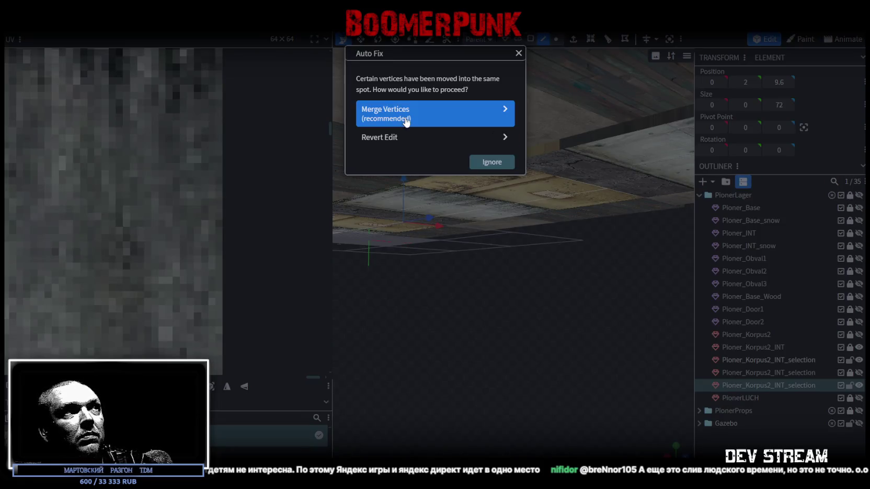
left_click(385, 111)
Step: Invert the ramp's left and right triangular side faces so they face the correct way
key("z")
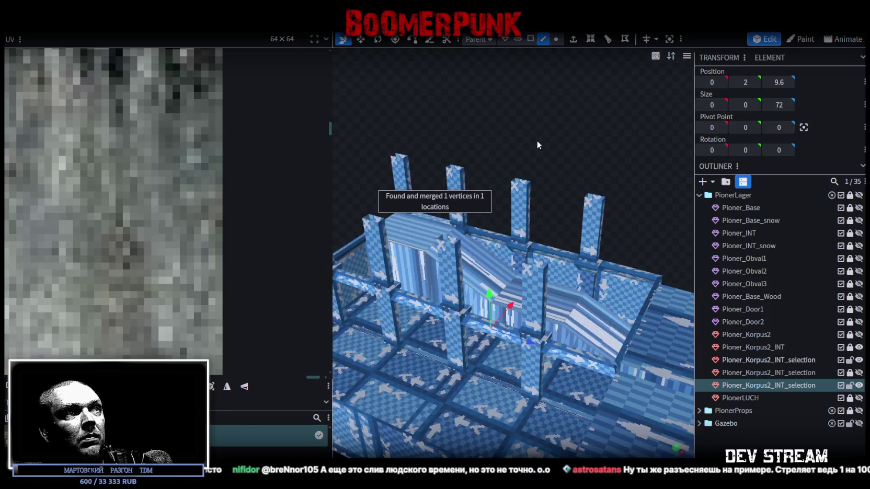
left_click_drag(574, 163, 522, 145)
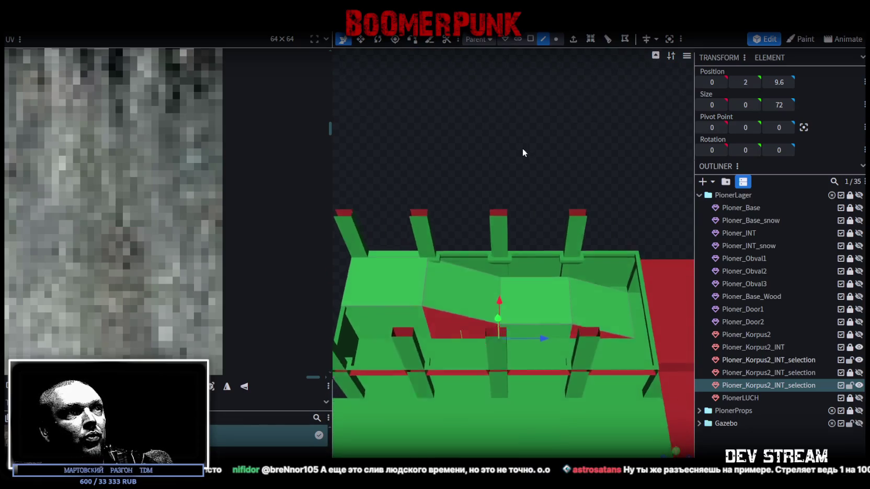
left_click(530, 39)
left_click(478, 335)
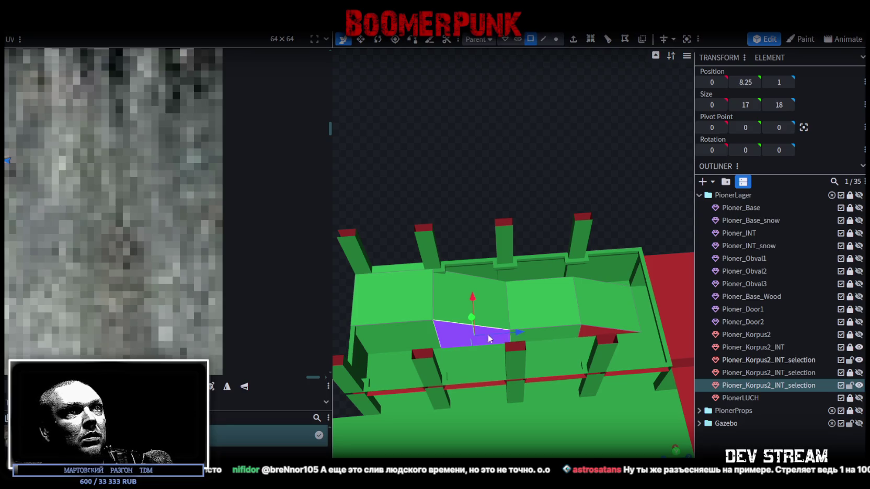
left_click(594, 330, "shift")
left_click(641, 40)
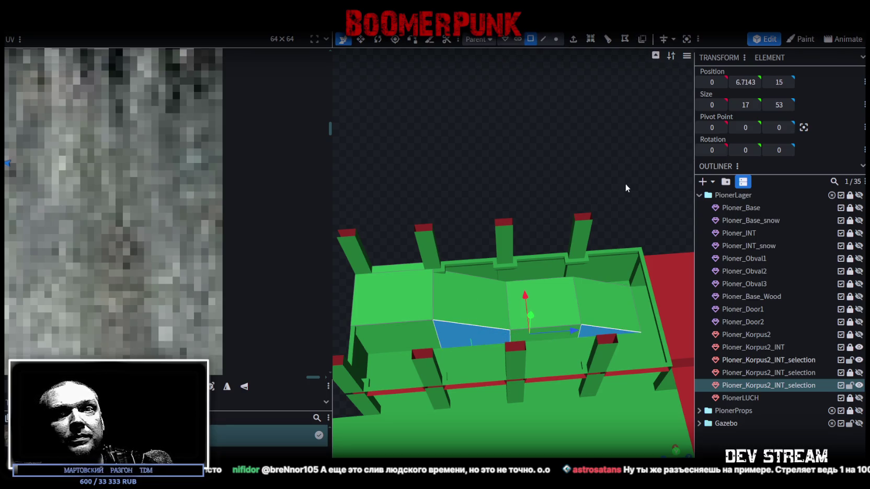
left_click_drag(627, 184, 615, 186)
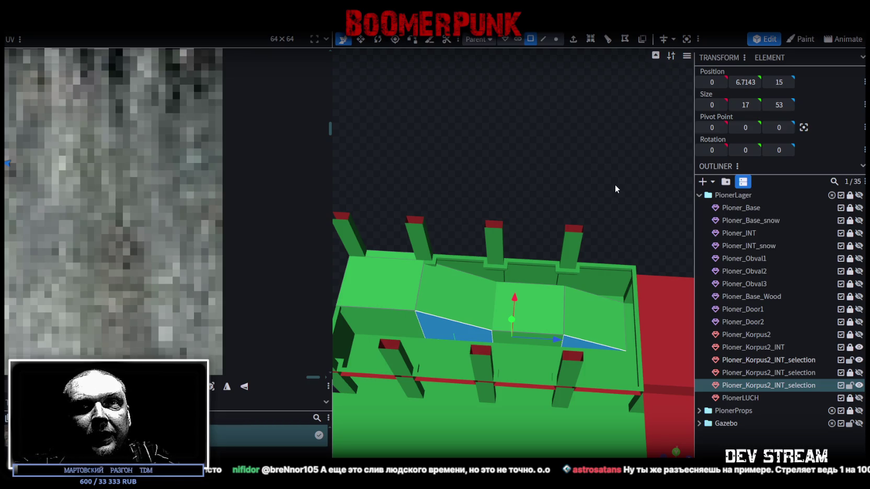
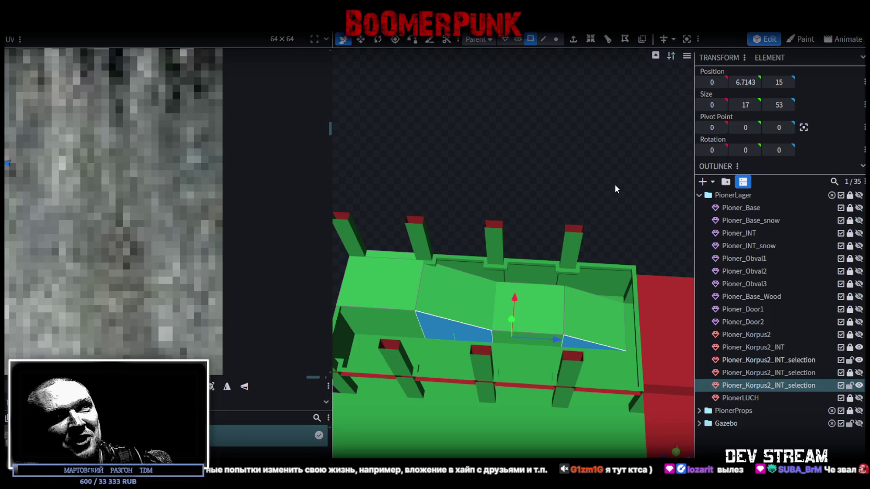
Step: Slope the partition's top by sliding its left top edge along Z in Edge mode
mouse_move(577, 222)
left_mouse_down()
mouse_move(602, 256)
mouse_move(540, 253)
left_mouse_up()
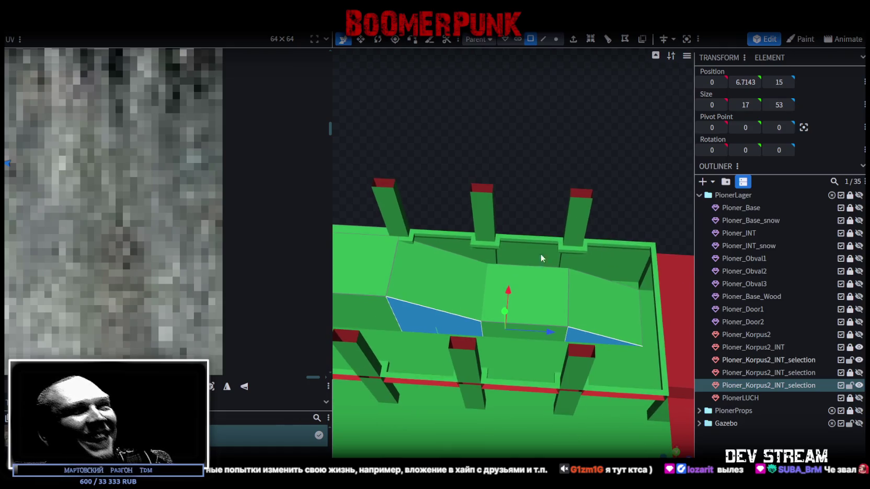
left_click(390, 273)
left_click(542, 37)
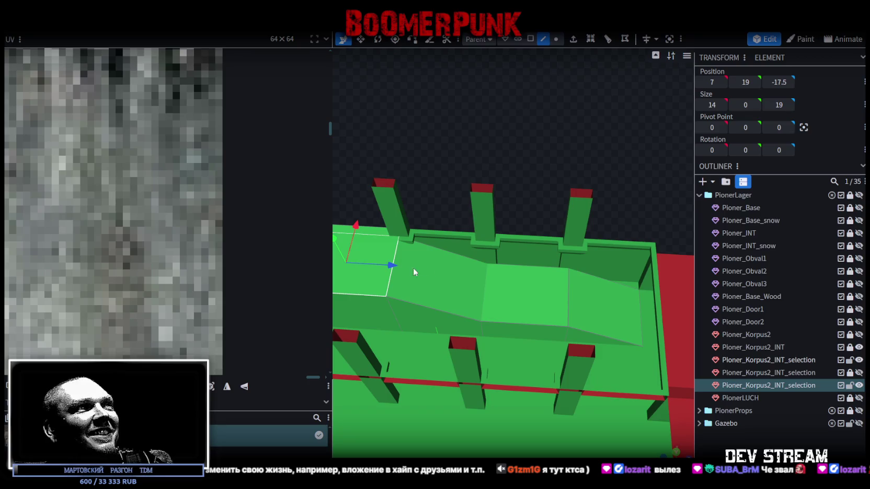
left_click(413, 267)
left_click_drag(434, 269, 477, 270)
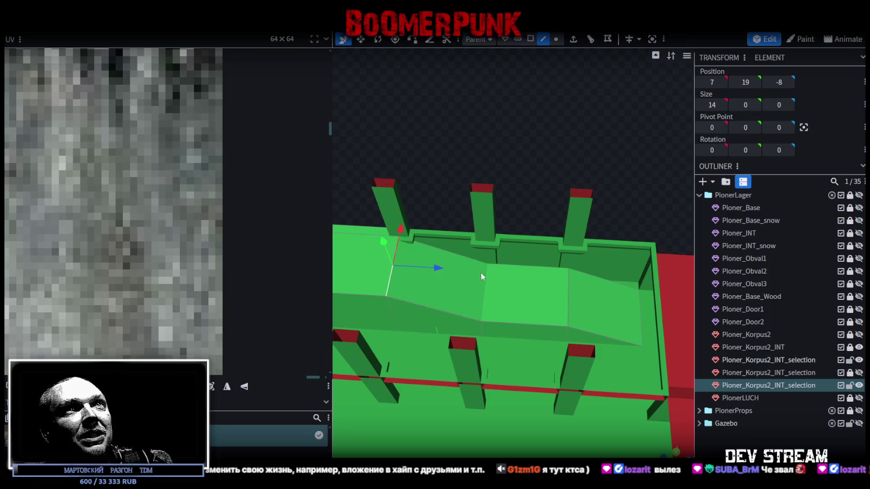
Step: Push the partition's far-right top edge out to Z 46
left_click(485, 291)
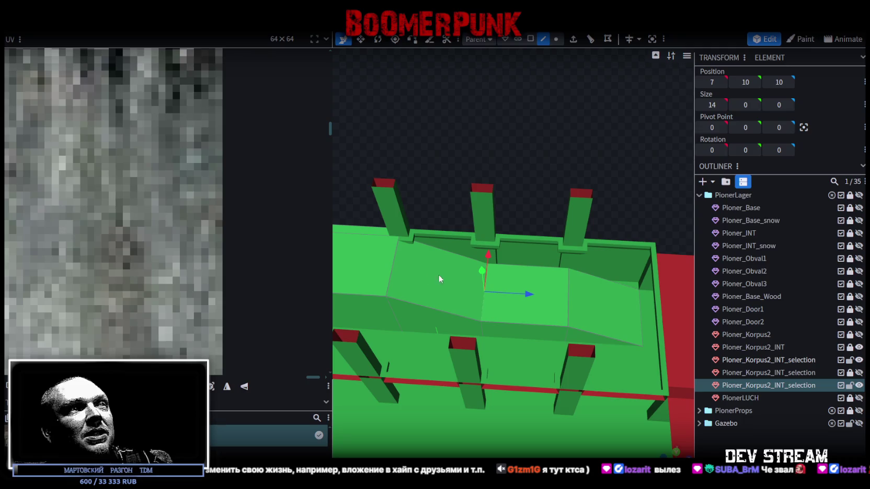
left_click(573, 296)
right_click_drag(607, 310, 586, 299)
left_click(598, 304)
left_click(520, 286)
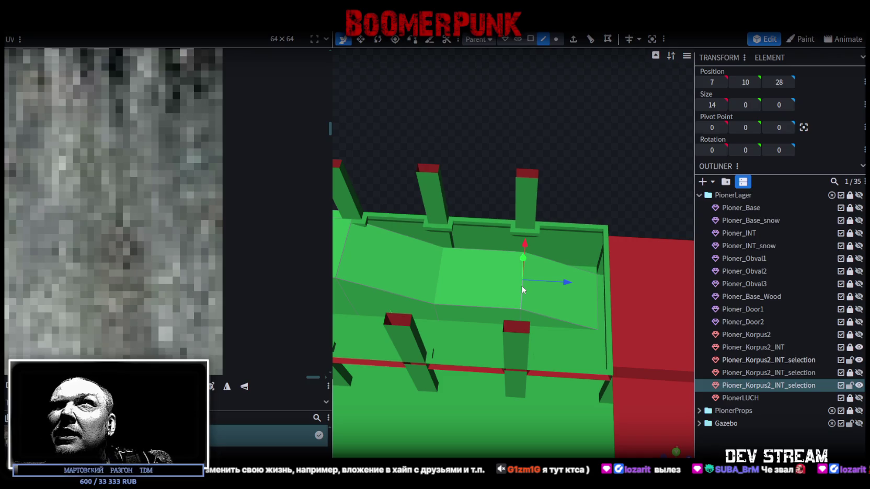
left_click(596, 302)
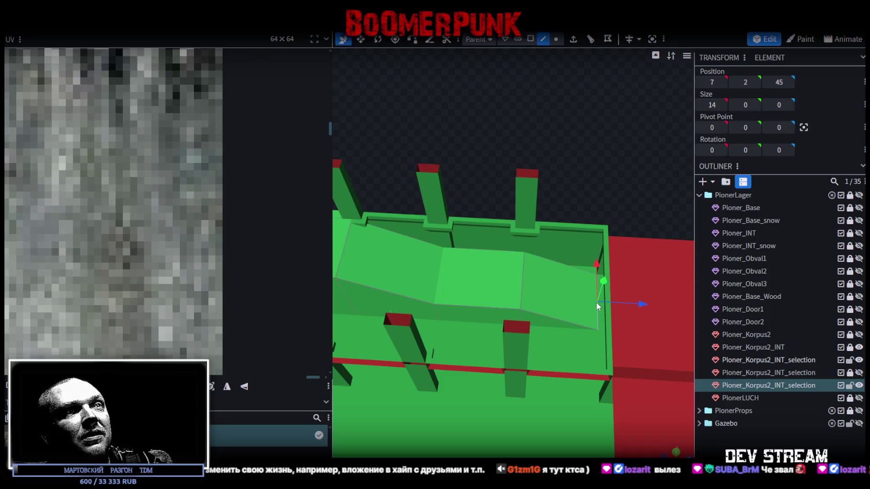
left_click_drag(643, 302, 648, 303)
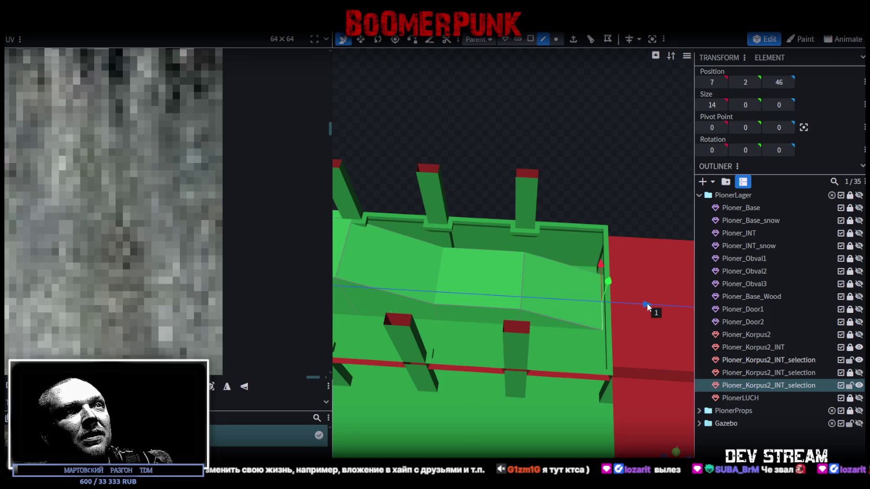
Step: Inspect the slope and save the model as Build19.bbmodel
mouse_move(495, 167)
left_mouse_down()
mouse_move(512, 143)
mouse_move(497, 141)
mouse_move(499, 156)
left_mouse_up()
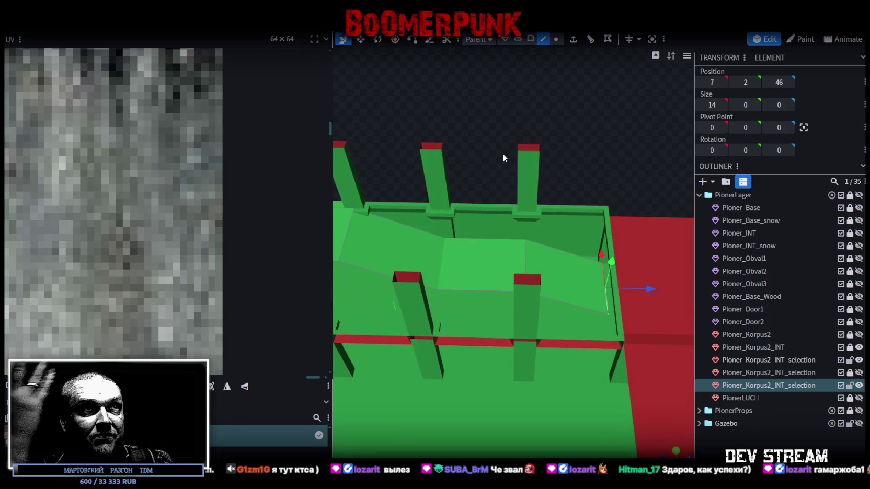
mouse_move(526, 197)
left_mouse_down()
mouse_move(628, 184)
mouse_move(542, 172)
mouse_move(562, 155)
mouse_move(555, 139)
mouse_move(621, 154)
mouse_move(642, 132)
left_mouse_up()
key("ctrl+s")
Step: Look over the posts and red strip, then select an edge of the ramp wall
scroll(653, 136, "up", 5)
scroll(484, 185, "down", 3)
mouse_move(484, 185)
left_mouse_down()
mouse_move(538, 156)
mouse_move(485, 82)
mouse_move(457, 84)
left_mouse_up()
left_click(452, 183)
left_click_drag(443, 161, 502, 115)
mouse_move(470, 157)
left_mouse_down()
mouse_move(460, 180)
mouse_move(486, 206)
mouse_move(499, 191)
mouse_move(532, 189)
mouse_move(557, 216)
mouse_move(580, 137)
mouse_move(473, 189)
mouse_move(441, 158)
left_mouse_up()
left_click(501, 220)
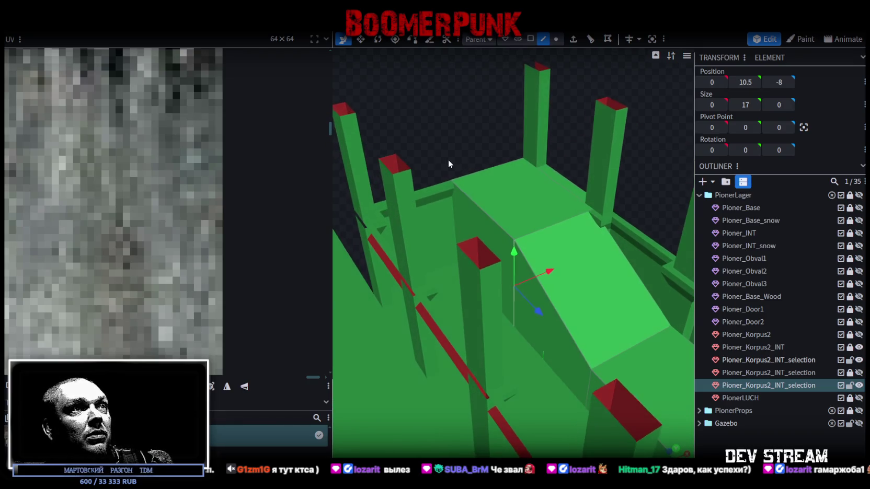
Step: Loop-cut the ramp wall once and set the new edge's Y position to 18
left_click(592, 41)
mouse_move(562, 216)
left_mouse_down()
mouse_move(527, 178)
mouse_move(519, 208)
mouse_move(488, 131)
mouse_move(516, 144)
mouse_move(508, 137)
mouse_move(478, 220)
left_mouse_up()
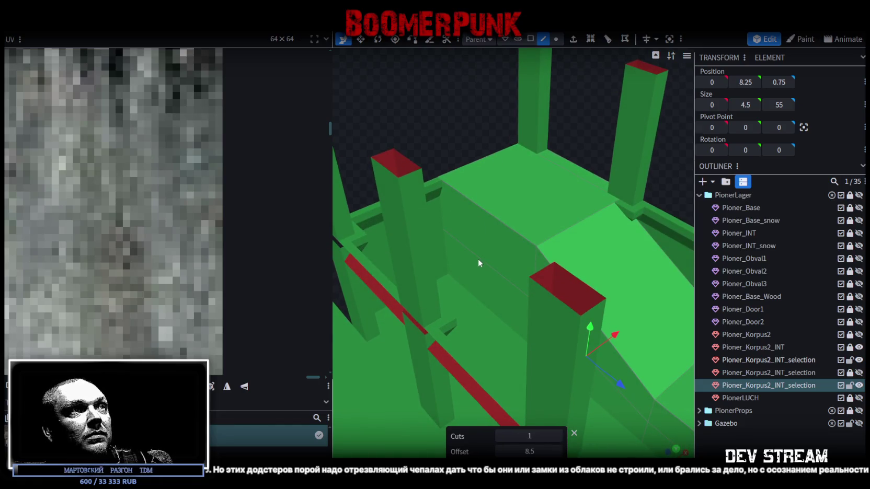
left_click(504, 220)
left_click(503, 222)
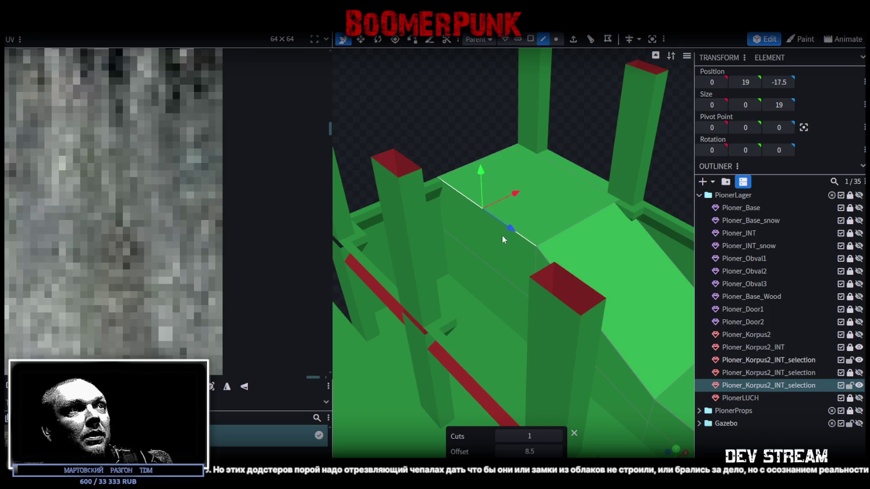
left_click_drag(494, 266, 521, 258)
left_click(747, 82)
type("18")
key("Return")
Step: Check the ramp wall's upper and lower edges, then select the red slope face
mouse_move(627, 155)
left_mouse_down()
mouse_move(550, 102)
mouse_move(557, 58)
mouse_move(560, 284)
left_mouse_up()
left_click(515, 314)
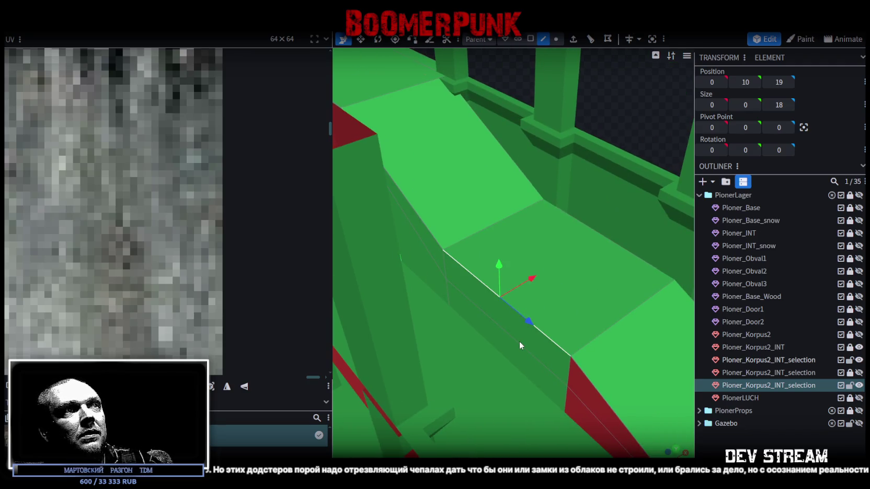
left_click(520, 343)
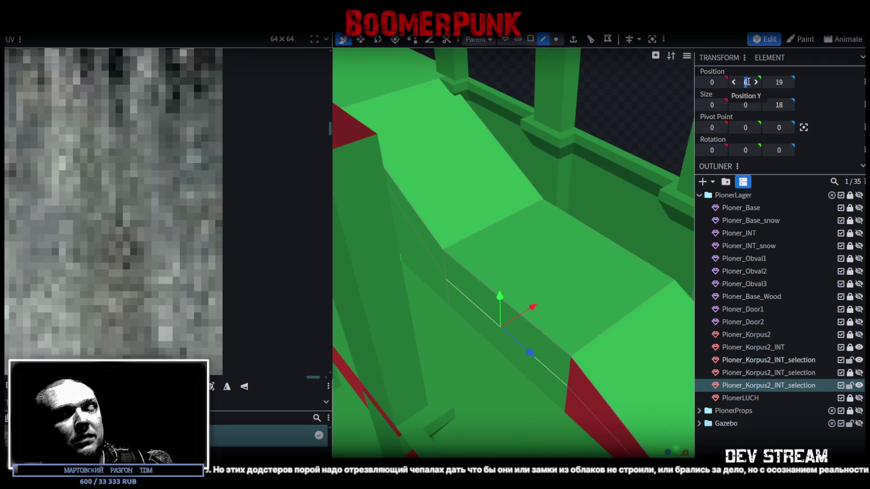
mouse_move(597, 234)
left_mouse_down()
mouse_move(559, 160)
mouse_move(623, 207)
mouse_move(660, 132)
mouse_move(607, 150)
mouse_move(588, 209)
mouse_move(573, 233)
mouse_move(562, 231)
left_mouse_up()
scroll(615, 113, "up", 5)
left_click(561, 230)
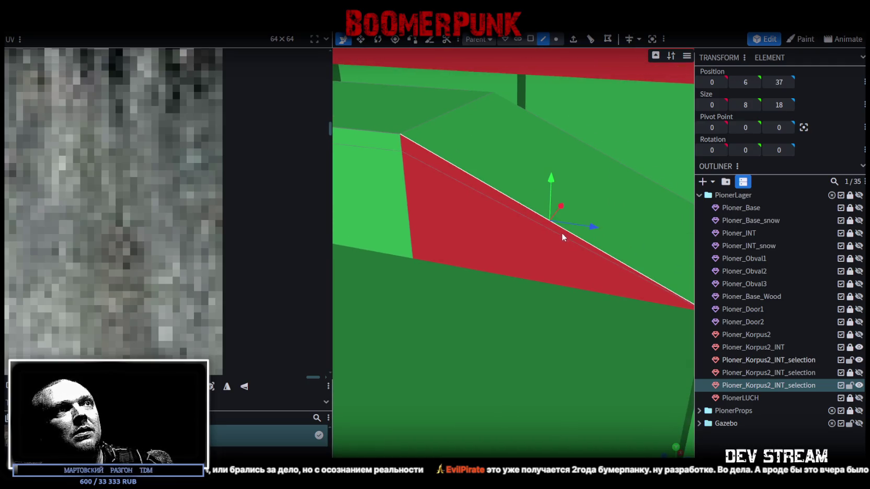
left_click(530, 39)
left_click(527, 252)
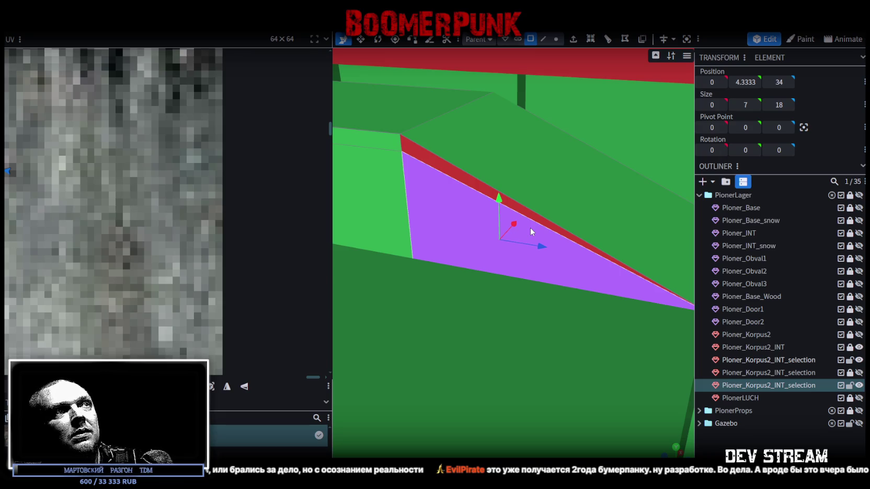
left_click(462, 179)
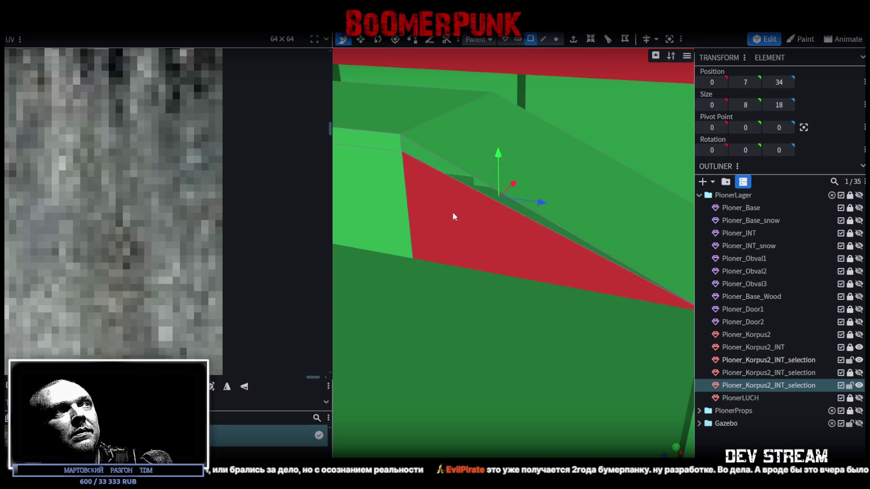
Step: Split the red slope face into its own mesh and loop-cut it into two strips
right_click(451, 212)
left_click(529, 300)
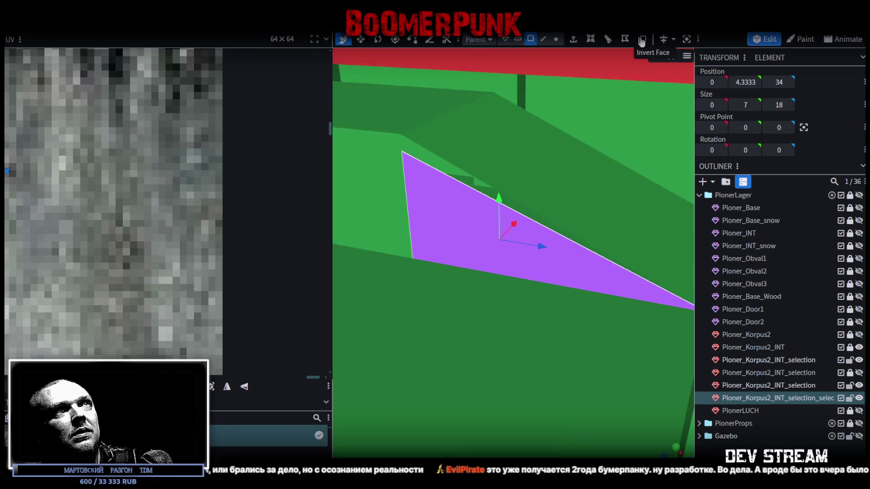
left_click(608, 41)
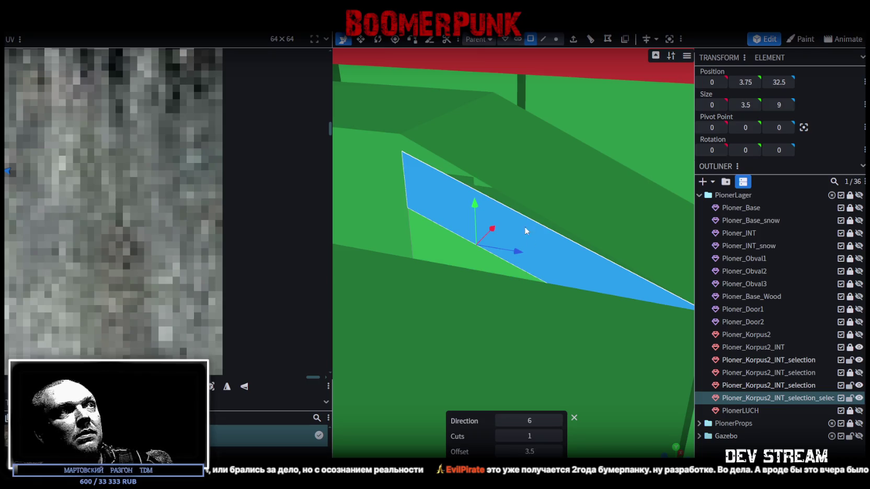
left_click_drag(525, 230, 506, 251)
mouse_move(462, 233)
left_mouse_down()
mouse_move(441, 231)
mouse_move(563, 94)
left_mouse_up()
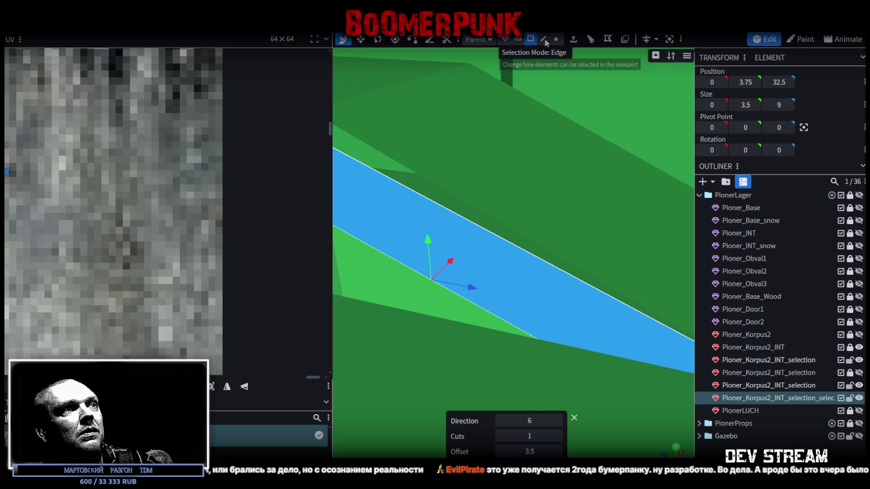
left_click_drag(545, 55, 534, 98)
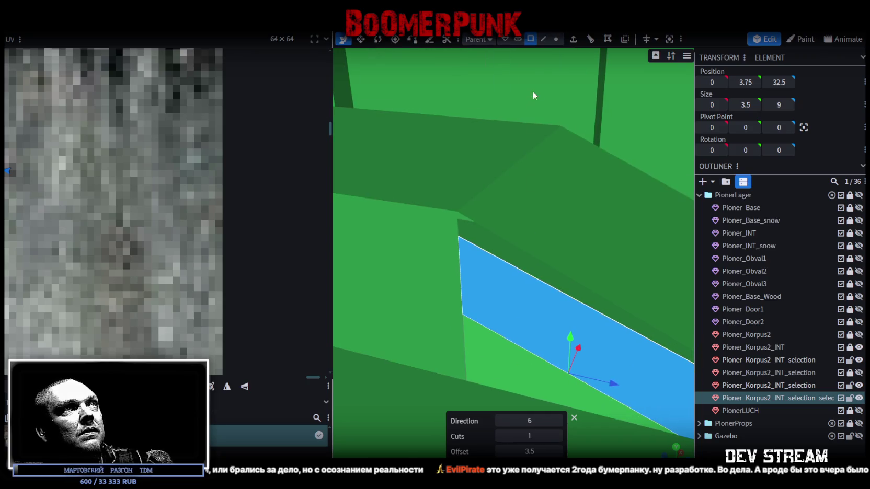
Step: Lower a vertex of the split-off floor piece to height 5.5
left_click(459, 234)
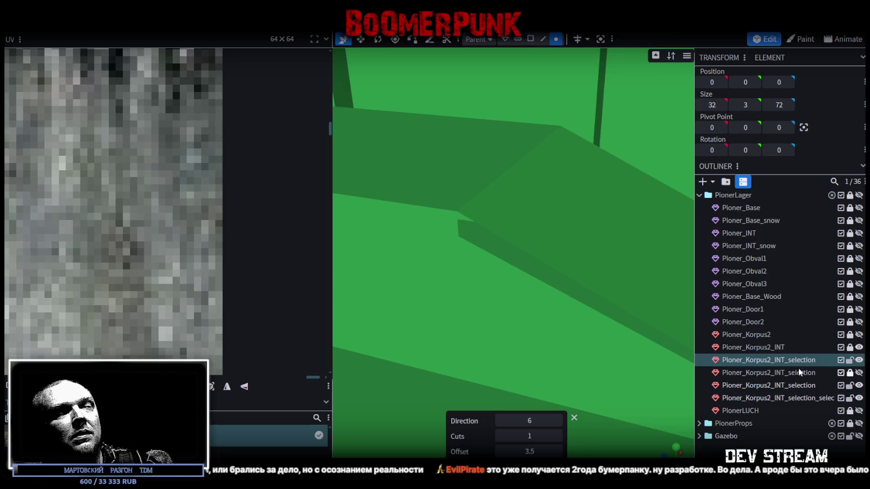
mouse_move(507, 342)
left_mouse_down()
mouse_move(587, 206)
mouse_move(601, 123)
left_mouse_up()
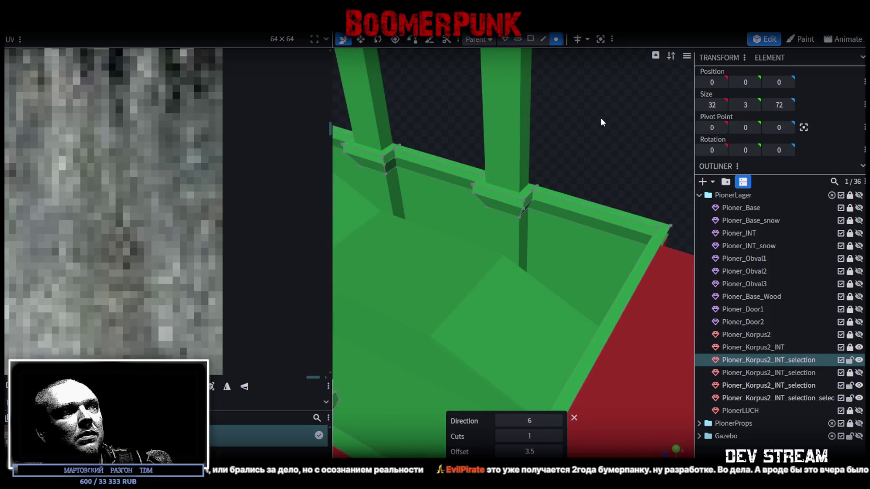
left_click(453, 378)
left_click(430, 344)
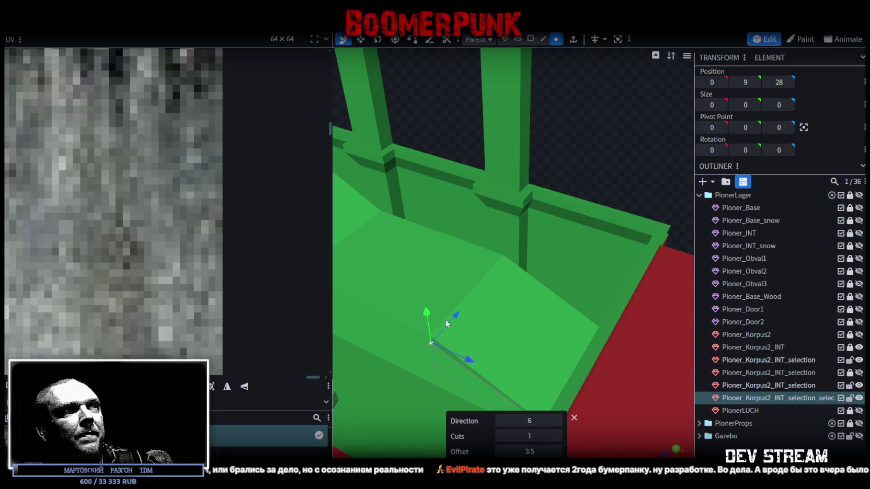
left_click_drag(428, 316, 433, 368)
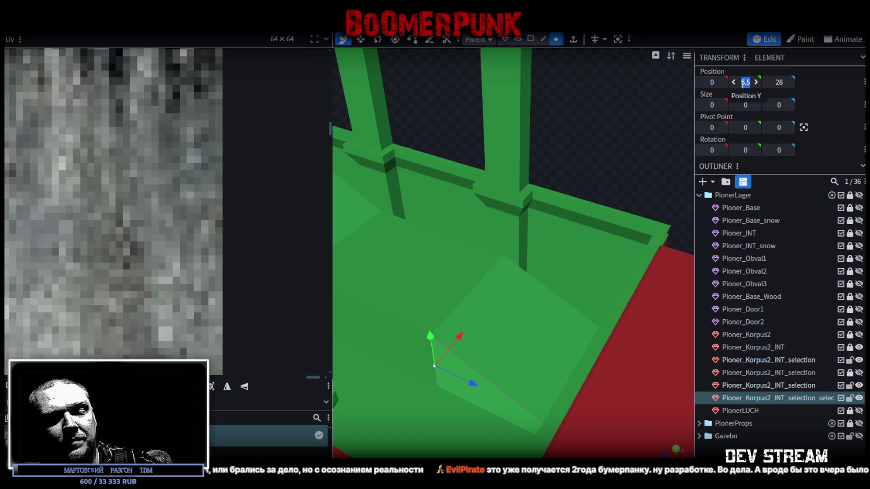
Step: Move the piece's vertices back to position 45
mouse_move(623, 159)
left_mouse_down()
mouse_move(572, 172)
mouse_move(617, 77)
mouse_move(556, 346)
mouse_move(549, 314)
left_mouse_up()
mouse_move(675, 313)
left_mouse_down()
mouse_move(654, 311)
mouse_move(516, 369)
left_mouse_up()
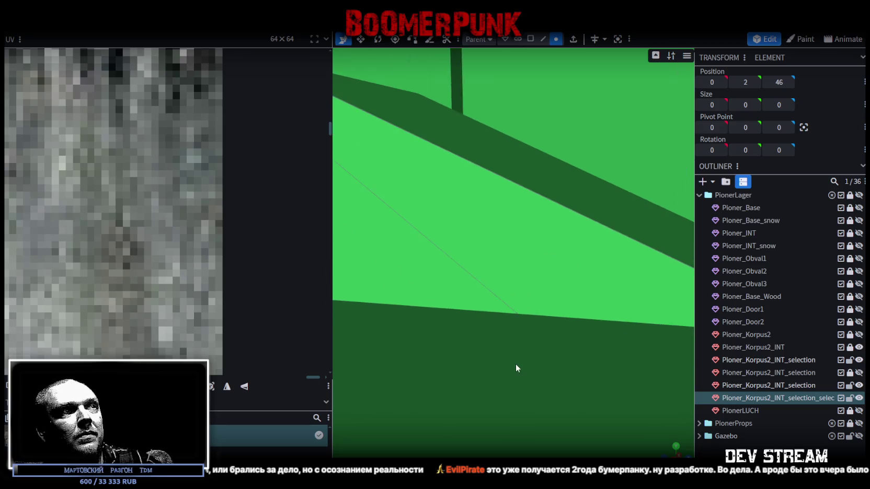
left_click(525, 317)
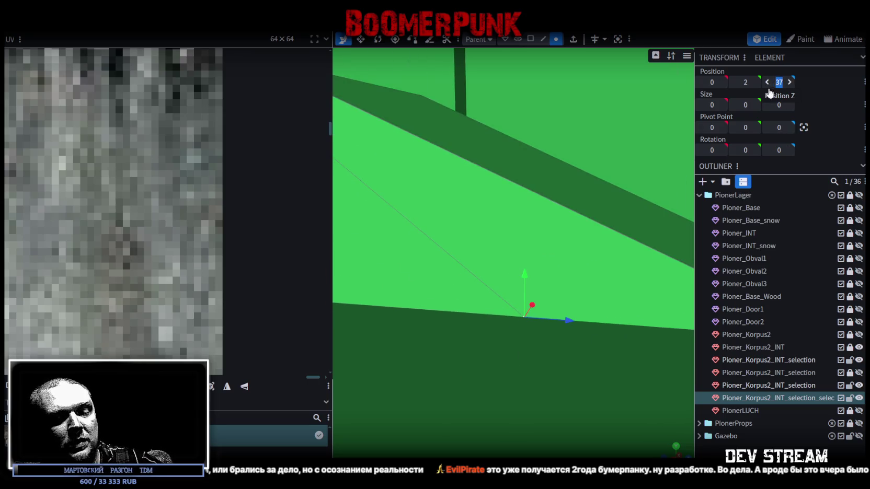
type("45")
scroll(460, 365, "down", 5)
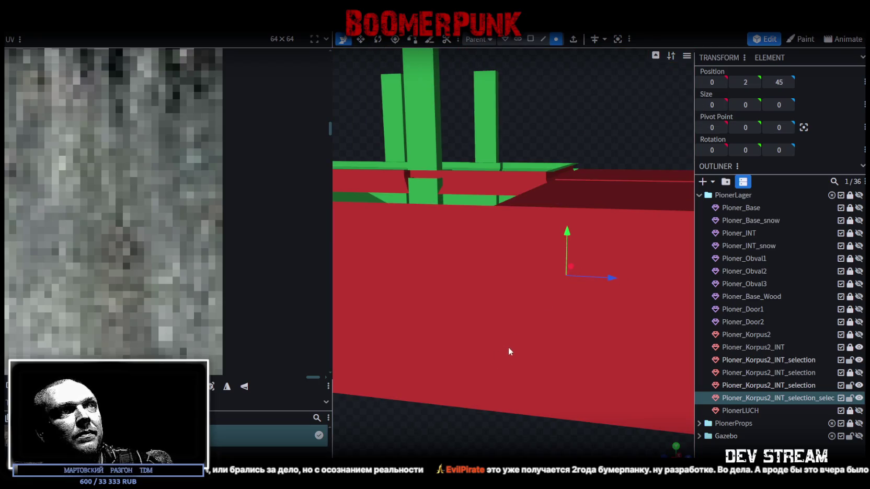
left_click_drag(509, 347, 610, 153)
Step: Merge the two Pioner_Korpus2_INT_selection meshes into one mesh
left_click(791, 385)
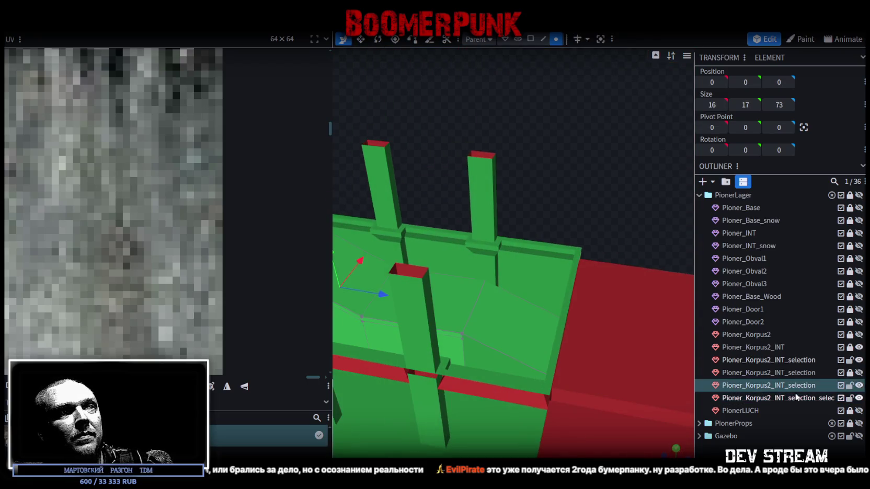
left_click(795, 398, "ctrl")
right_click(795, 398)
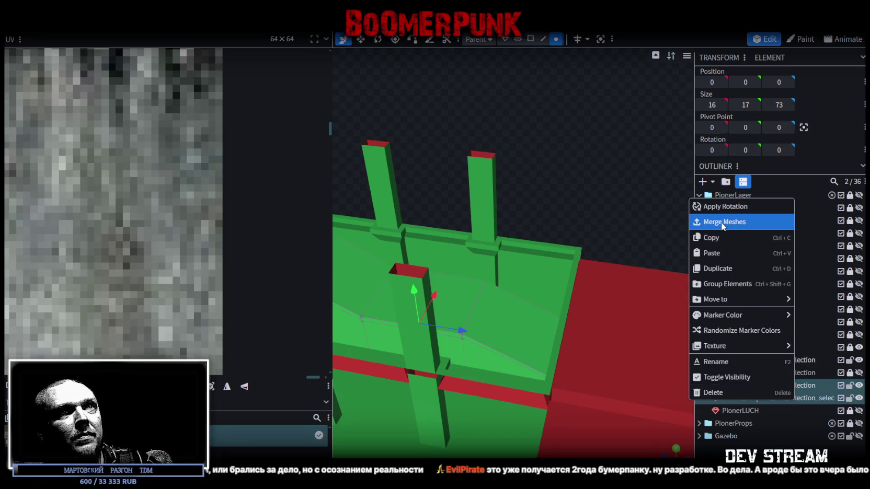
left_click(723, 221)
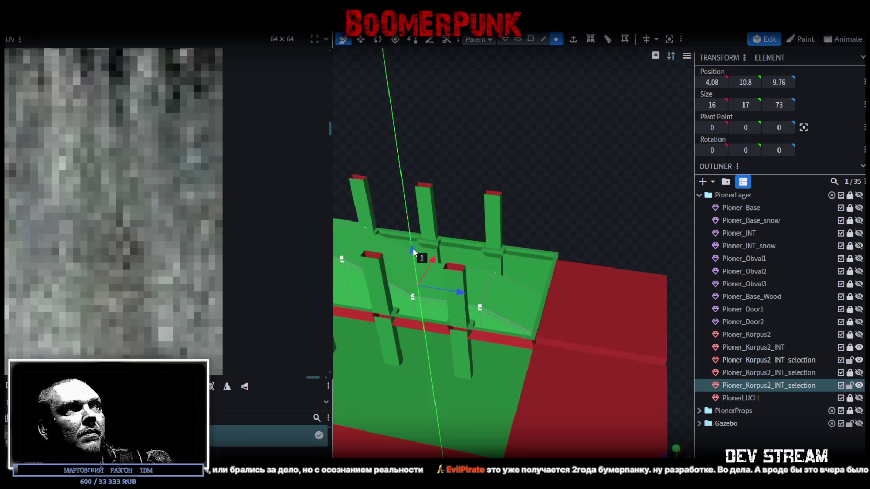
Step: Weld the 4 overlapping seam vertices of the merged mesh
left_click_drag(413, 255, 413, 246)
left_click(414, 136)
left_click_drag(513, 197, 602, 187)
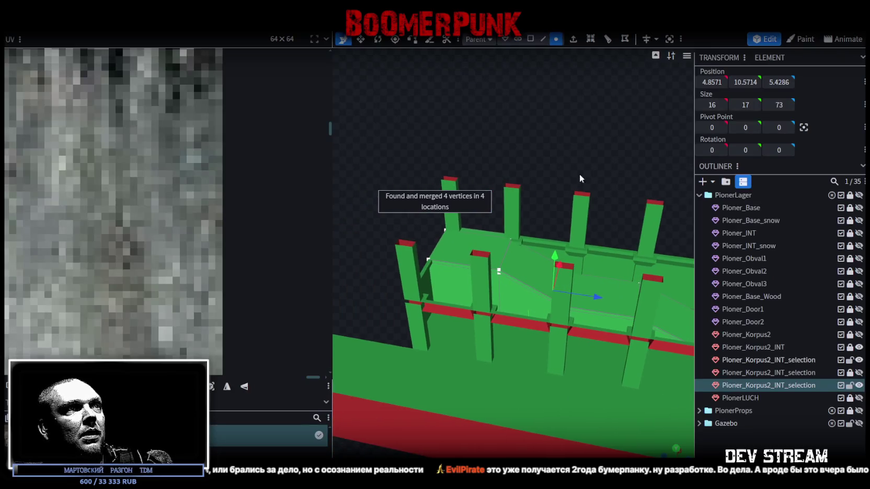
mouse_move(526, 132)
left_mouse_down()
mouse_move(484, 136)
mouse_move(617, 115)
left_mouse_up()
mouse_move(487, 129)
left_mouse_down()
mouse_move(465, 146)
mouse_move(584, 73)
left_mouse_up()
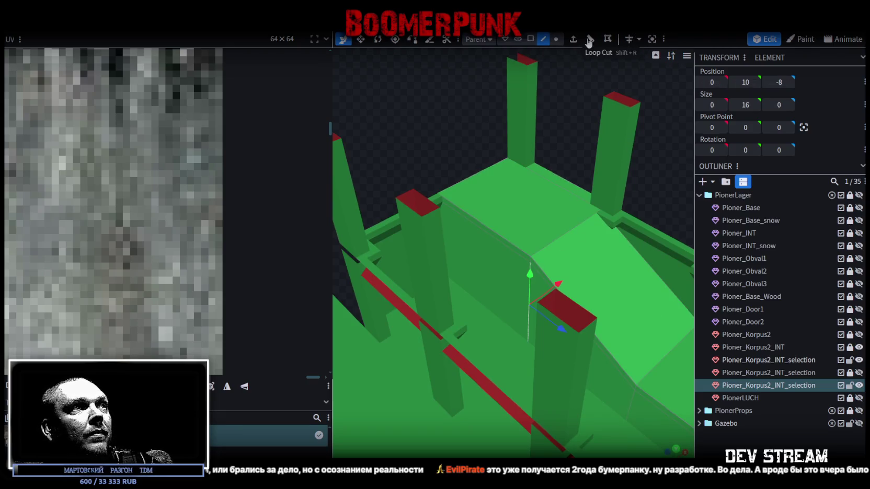
Step: Add a loop cut across the interior wall and select the new edge
left_click(589, 41)
scroll(483, 219, "up", 3)
scroll(489, 224, "up", 2)
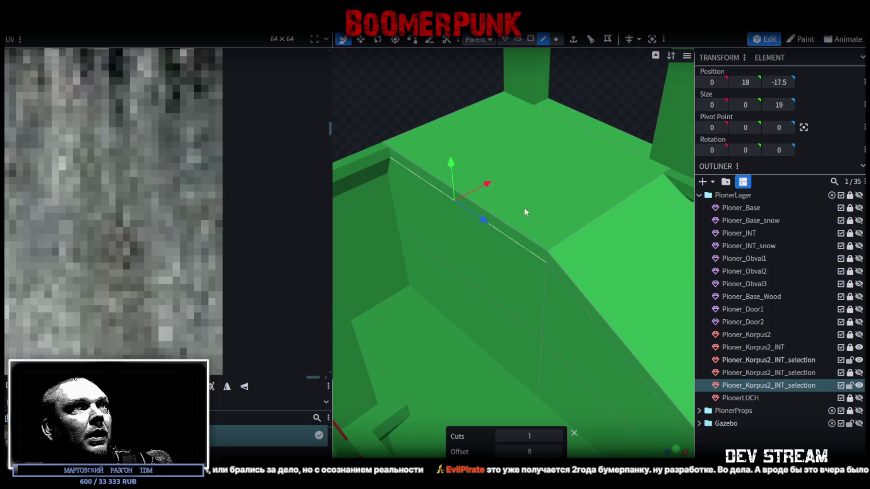
left_click(478, 288)
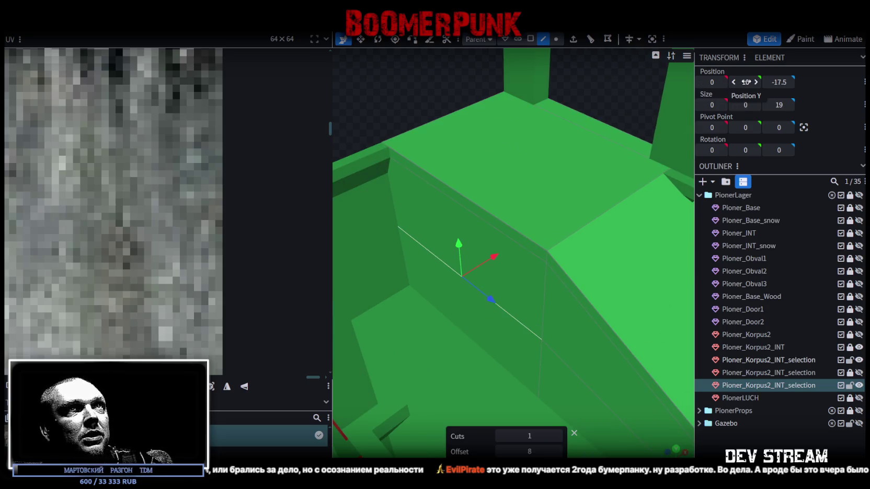
right_click(603, 254)
mouse_move(592, 219)
left_mouse_down()
mouse_move(532, 220)
mouse_move(550, 339)
left_mouse_up()
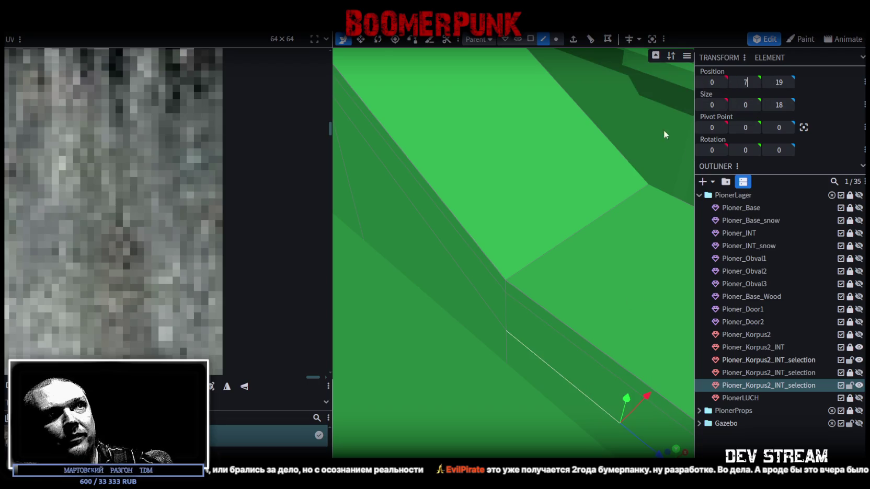
Step: Bring up mesh actions on the wall and select a different interior wall face
right_click(553, 241)
scroll(561, 121, "down", 3)
mouse_move(562, 121)
left_mouse_down()
mouse_move(583, 282)
mouse_move(506, 223)
mouse_move(596, 133)
mouse_move(570, 122)
mouse_move(519, 322)
left_mouse_up()
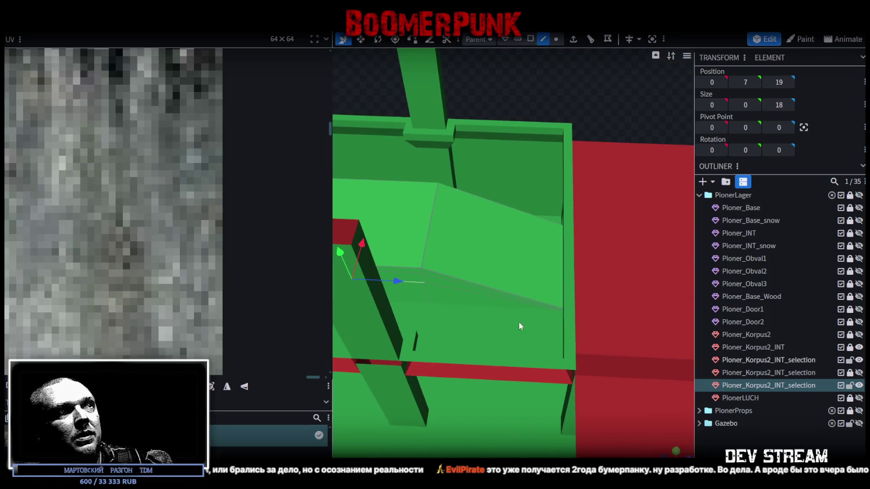
left_click(491, 298)
scroll(511, 308, "up", 3)
scroll(515, 294, "up", 2)
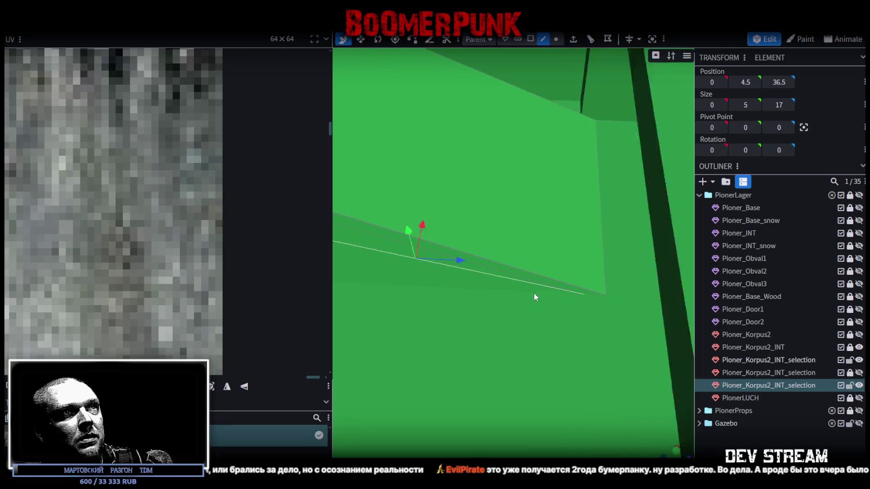
scroll(536, 297, "up", 2)
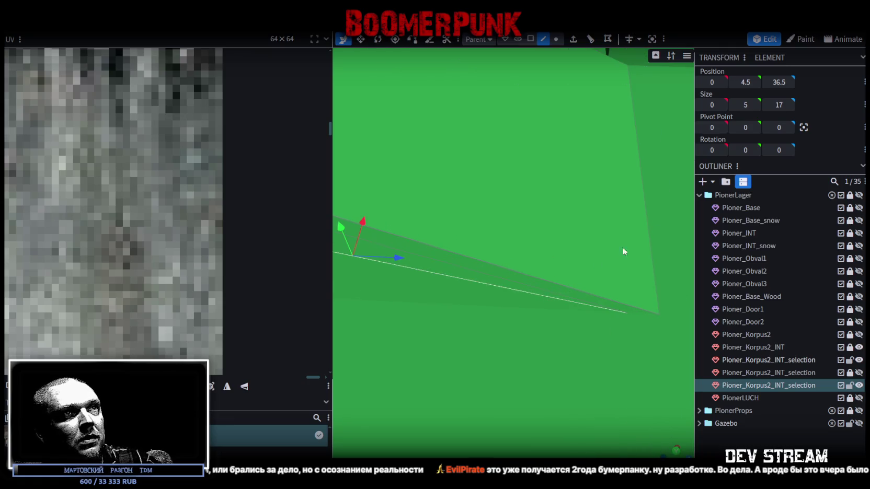
Step: In vertex mode, examine the sloped face and select another interior face
left_click(557, 40)
left_click_drag(629, 331, 607, 315)
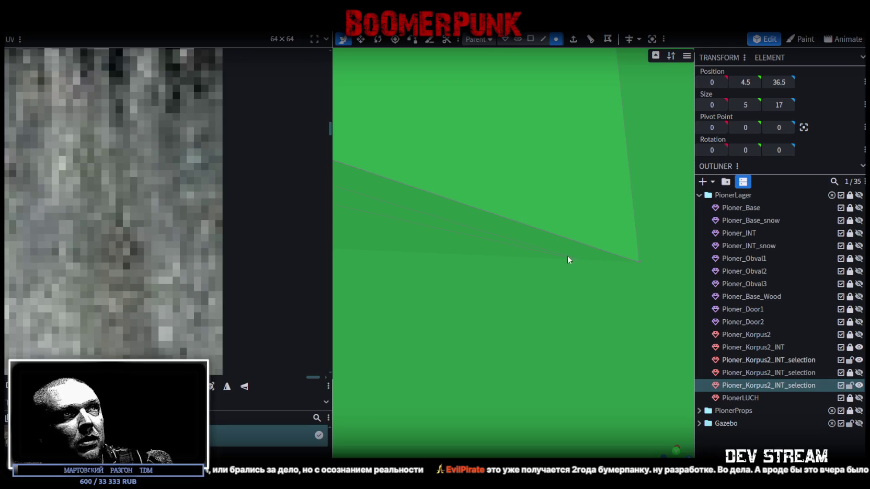
scroll(533, 296, "up", 2)
scroll(579, 292, "up", 1)
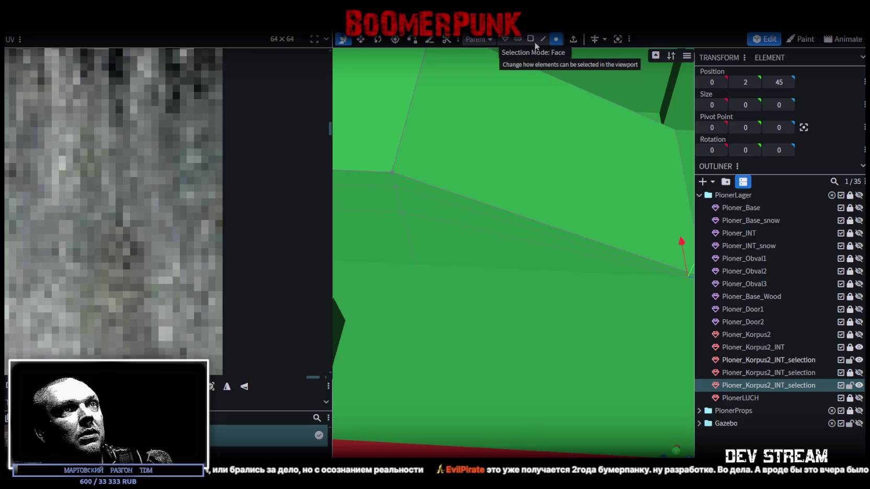
scroll(534, 203, "down", 4)
scroll(519, 207, "down", 2)
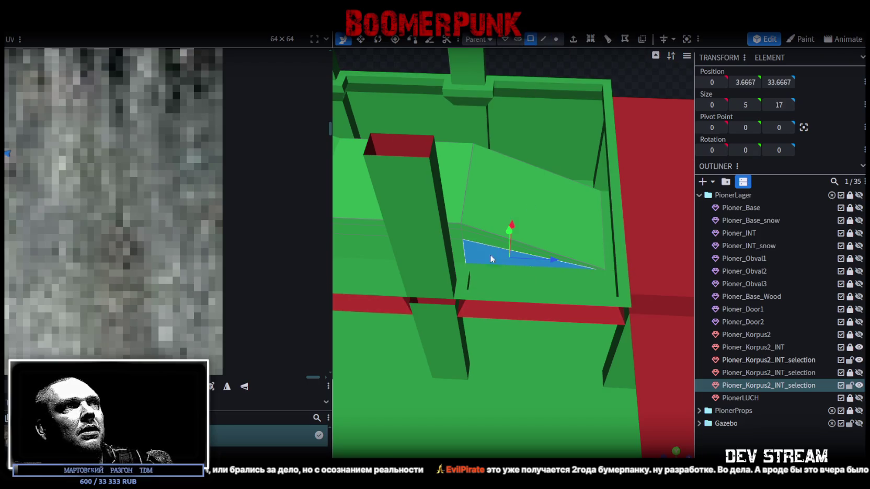
mouse_move(375, 255)
left_mouse_down()
mouse_move(405, 261)
mouse_move(502, 239)
mouse_move(498, 265)
mouse_move(468, 215)
left_mouse_up()
left_click(469, 214)
scroll(468, 215, "down", 3)
Step: Select another interior mesh element and inspect the green walls up close
mouse_move(506, 311)
left_mouse_down()
mouse_move(471, 272)
mouse_move(523, 227)
left_mouse_up()
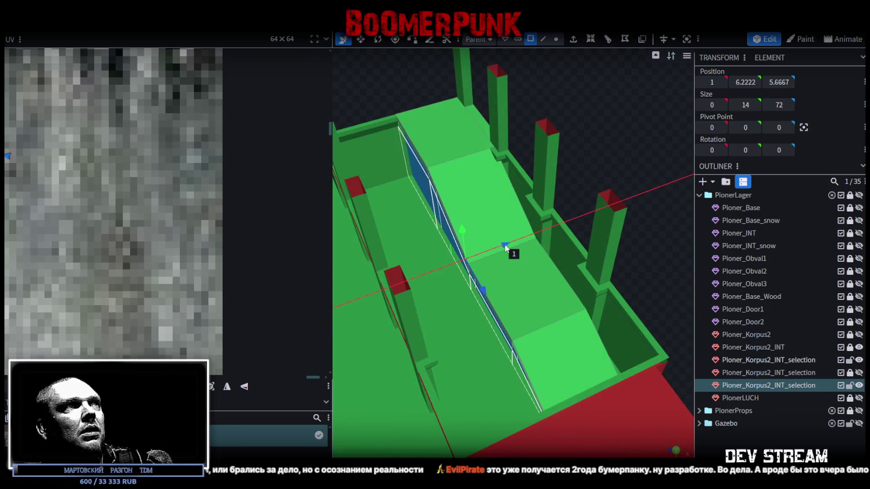
mouse_move(510, 246)
left_mouse_down()
mouse_move(460, 164)
mouse_move(504, 172)
mouse_move(508, 281)
mouse_move(497, 165)
left_mouse_up()
scroll(483, 124, "up", 3)
scroll(488, 129, "up", 2)
scroll(493, 141, "up", 2)
left_click(500, 235)
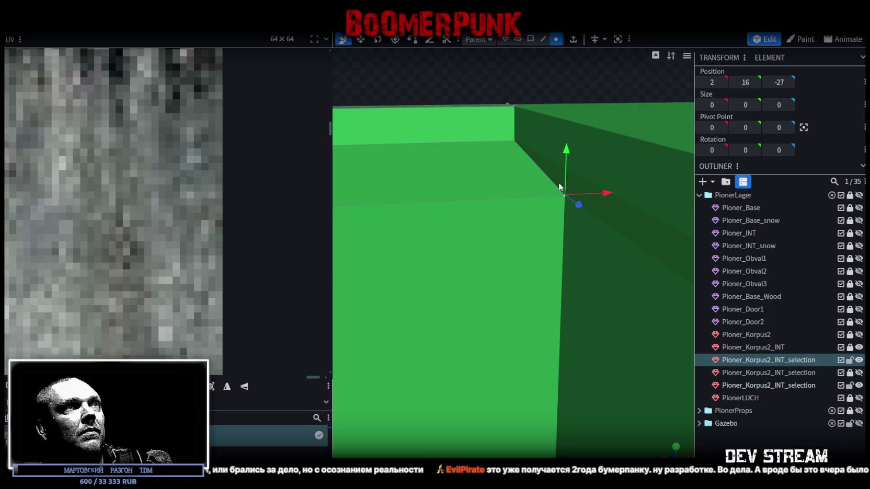
scroll(563, 188, "down", 3)
mouse_move(544, 171)
left_mouse_down()
mouse_move(639, 227)
mouse_move(517, 252)
mouse_move(536, 157)
mouse_move(647, 255)
left_mouse_up()
scroll(598, 194, "up", 3)
mouse_move(598, 193)
left_mouse_down()
mouse_move(659, 232)
mouse_move(600, 172)
mouse_move(686, 144)
mouse_move(601, 177)
left_mouse_up()
scroll(600, 172, "down", 3)
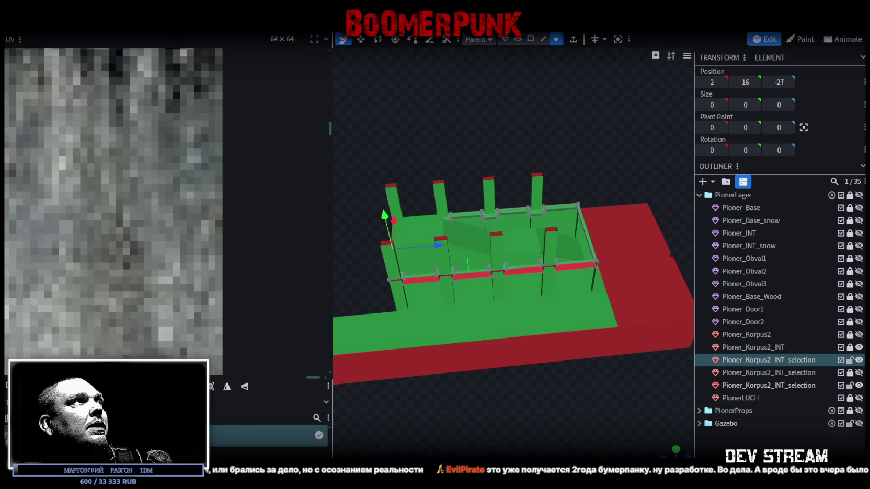
Step: Export the model as FBX, overwriting Build19.fbx
left_click(79, 24)
mouse_move(136, 207)
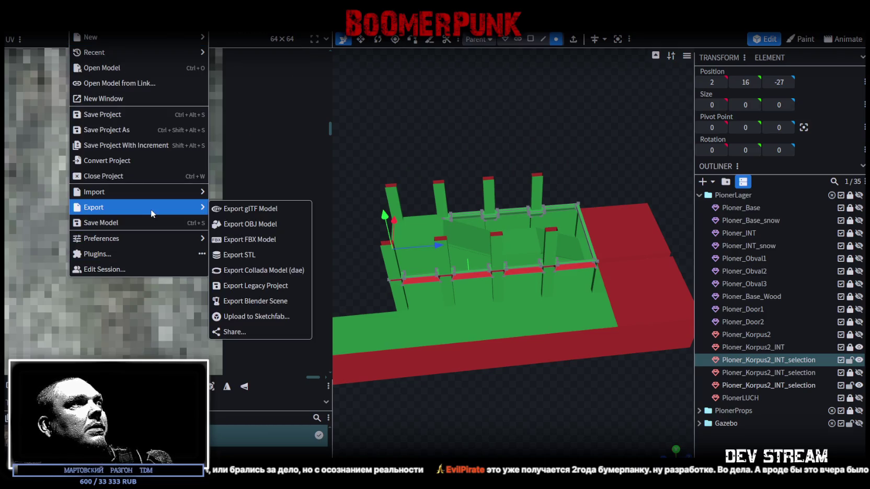
left_click(266, 238)
left_click(447, 151)
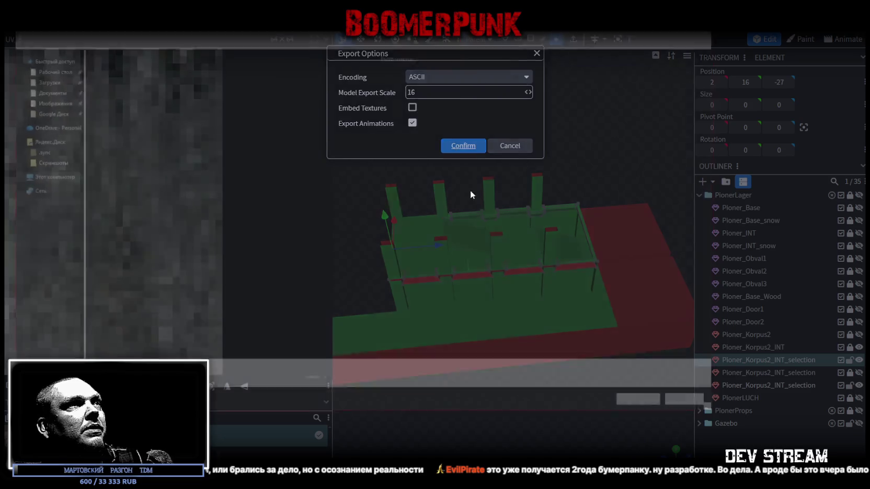
left_click(649, 406)
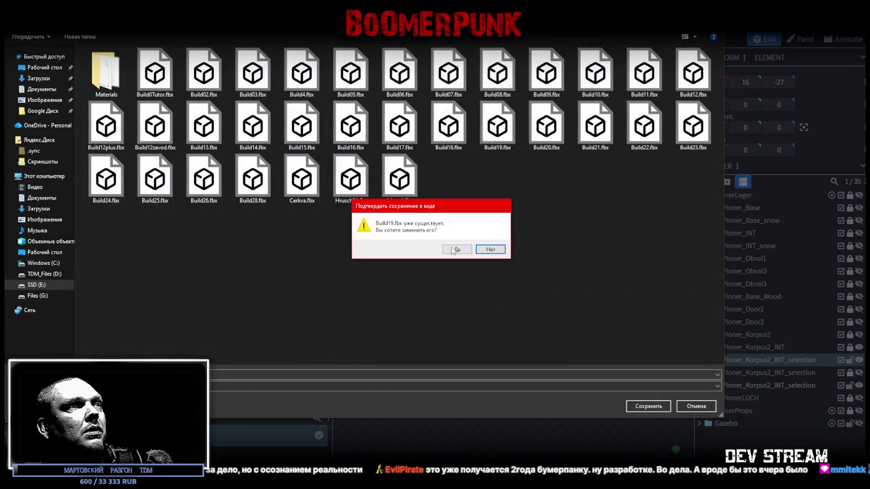
left_click(455, 249)
key("alt+Tab")
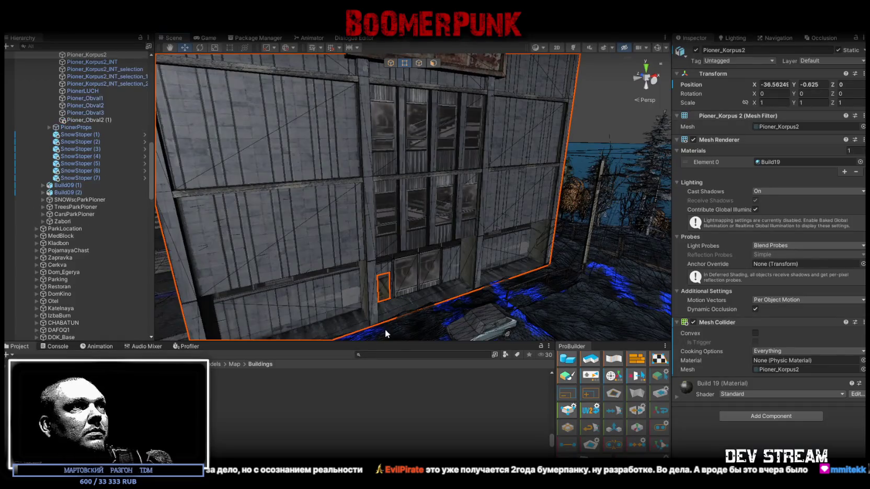
Step: Fly into the building interior and select Pioner_Korpus2_INT_selection_1
left_click_drag(384, 329, 437, 246, "alt")
mouse_move(437, 246)
right_mouse_down()
mouse_move(437, 233)
mouse_move(395, 280)
mouse_move(448, 269)
right_mouse_up()
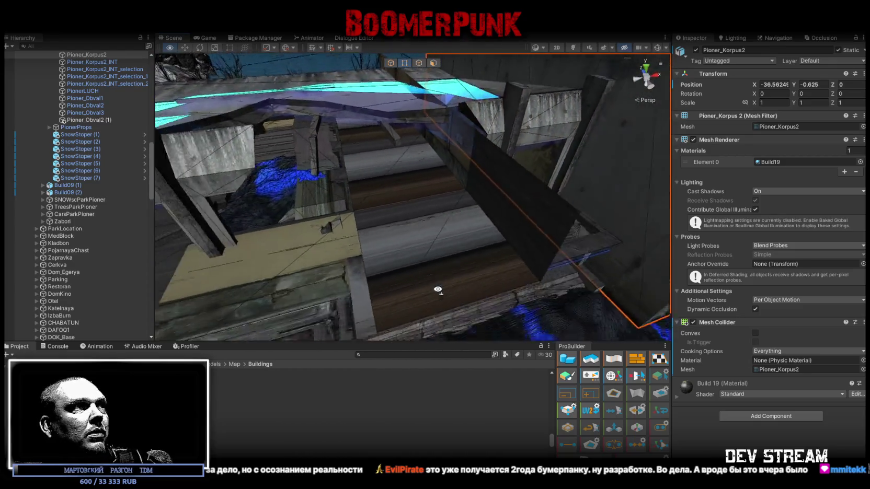
left_click(406, 231)
left_click(397, 194)
mouse_move(394, 186)
right_mouse_down()
mouse_move(434, 193)
mouse_move(409, 240)
mouse_move(192, 142)
right_mouse_up()
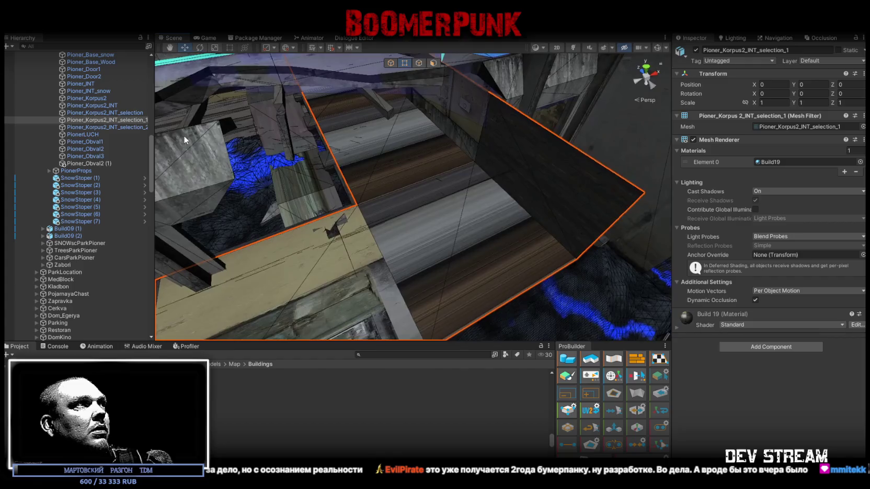
Step: Select the three interior _selection objects, excluding Pioner_Korpus2_INT
left_click(109, 108)
left_click(126, 127, "shift")
mouse_move(387, 199)
right_mouse_down()
mouse_move(406, 196)
mouse_move(370, 189)
right_mouse_up()
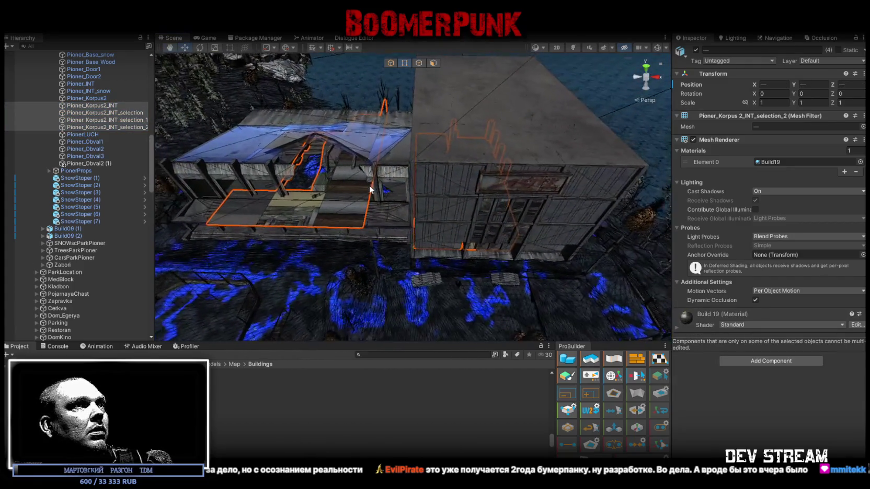
left_click(105, 107, "ctrl")
mouse_move(376, 188)
right_mouse_down()
mouse_move(368, 178)
mouse_move(378, 165)
right_mouse_up()
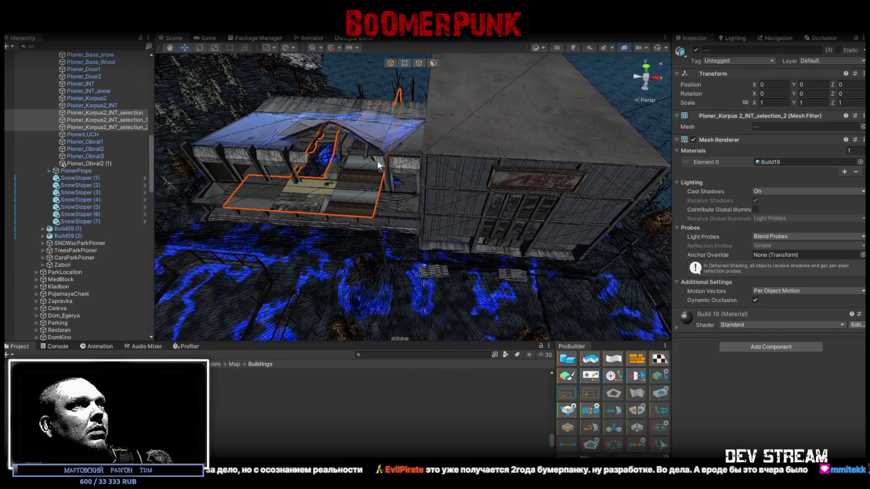
Step: In whole-object mode, shift the interior meshes along X to about -36.89
left_click(395, 63)
left_click_drag(368, 149, 456, 156)
mouse_move(508, 165)
right_mouse_down()
mouse_move(539, 187)
mouse_move(386, 157)
right_mouse_up()
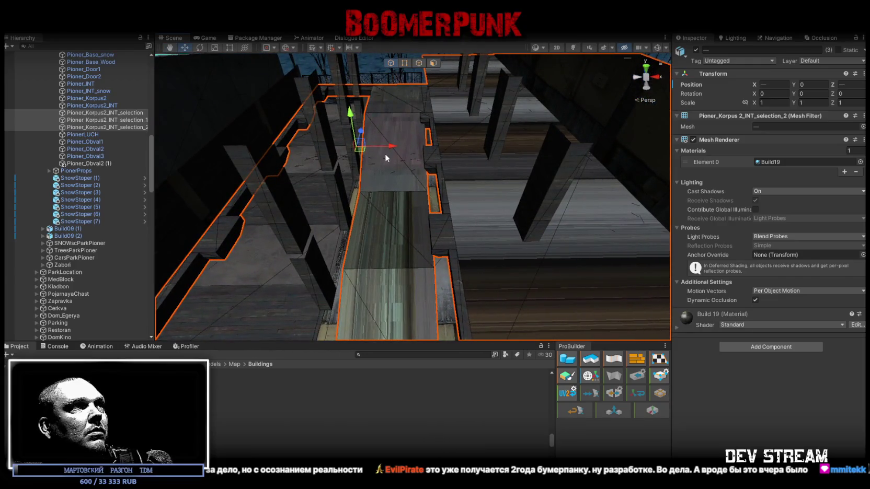
left_click_drag(393, 149, 442, 160)
mouse_move(442, 160)
right_mouse_down()
mouse_move(556, 251)
mouse_move(395, 124)
mouse_move(395, 145)
mouse_move(529, 208)
mouse_move(494, 147)
mouse_move(360, 224)
right_mouse_up()
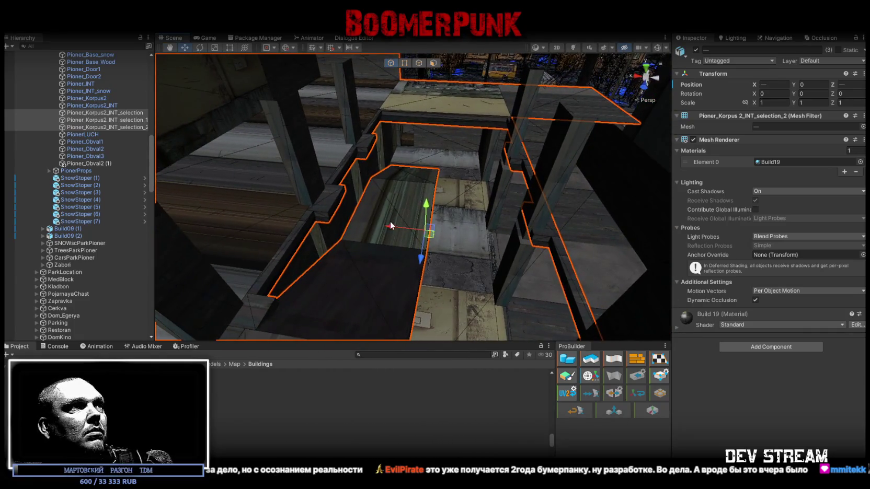
left_click_drag(360, 224, 361, 238)
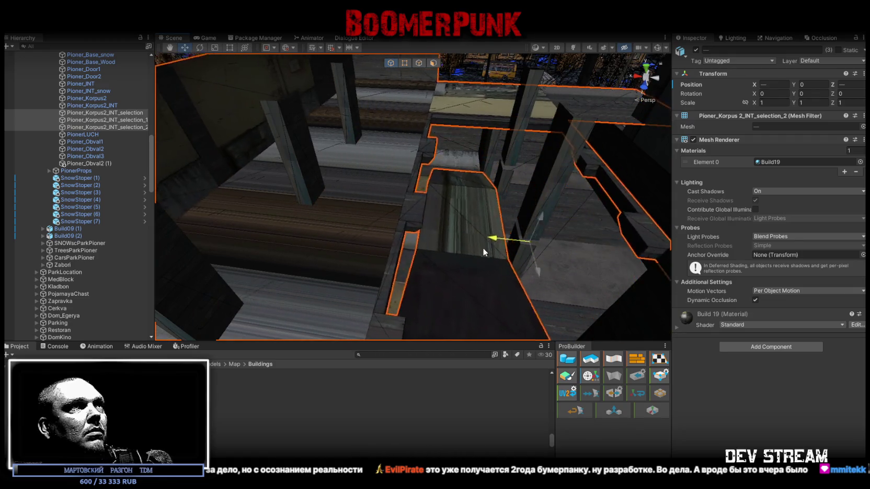
Step: Fine-tune the meshes' X to about -37, then select Pioner_Korpus2_INT to compare
mouse_move(347, 226)
right_mouse_down()
mouse_move(474, 126)
mouse_move(342, 177)
mouse_move(388, 188)
mouse_move(163, 171)
mouse_move(287, 147)
right_mouse_up()
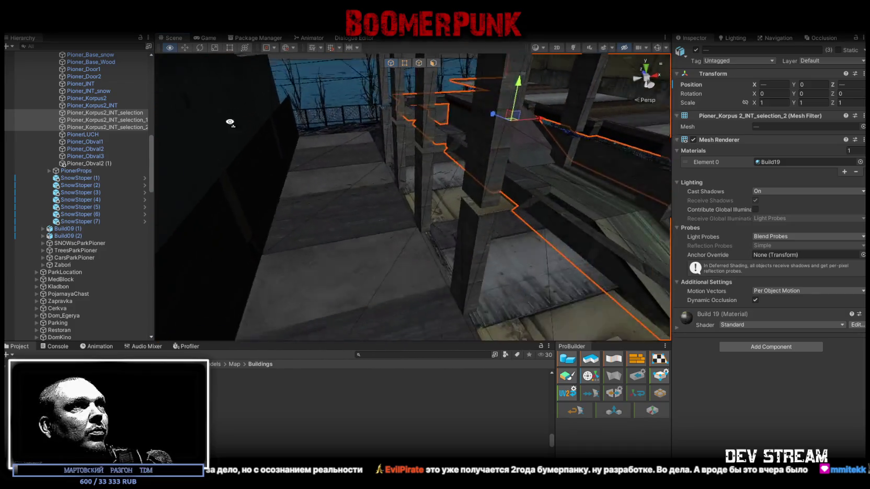
right_click_drag(286, 148, 225, 172)
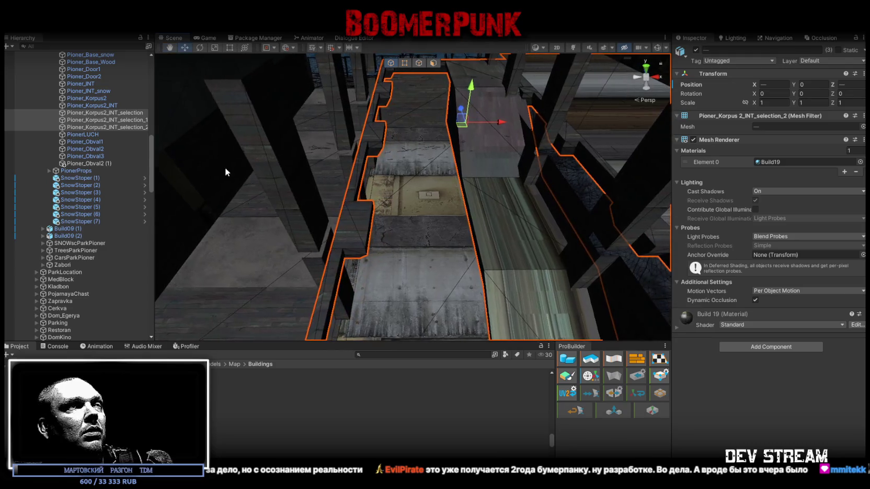
left_click_drag(499, 123, 483, 123)
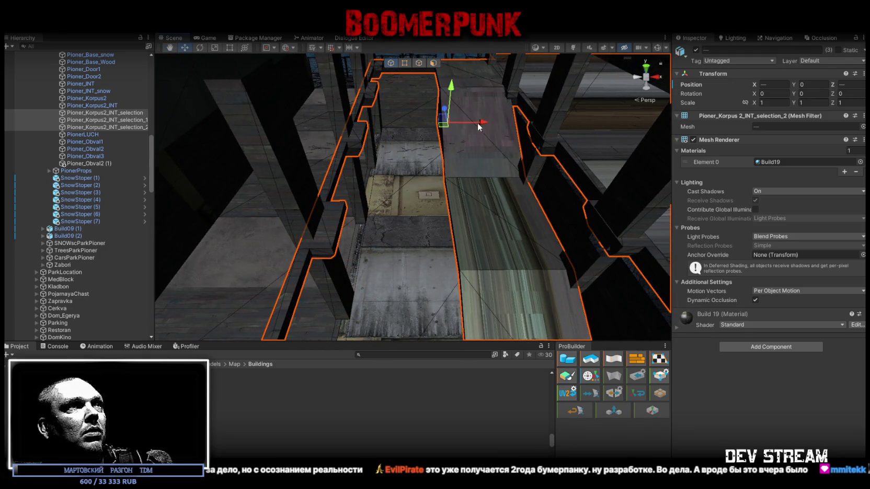
left_click_drag(754, 85, 736, 96)
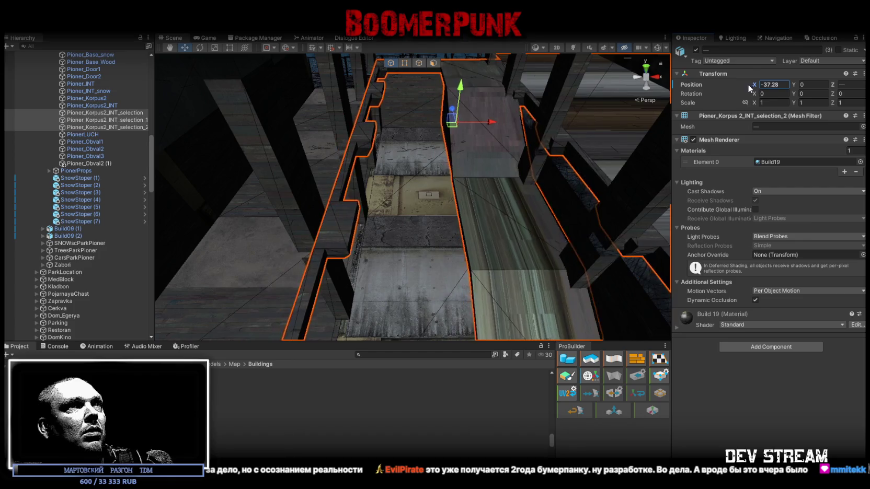
left_click(411, 266)
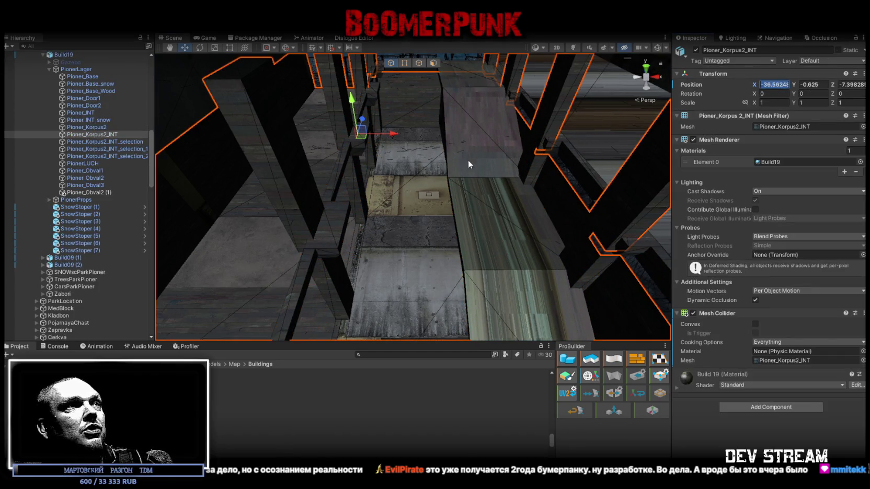
Step: Reselect the three _selection meshes, check wall alignment, and add a Mesh Collider
left_click(115, 143)
left_click(129, 156, "shift")
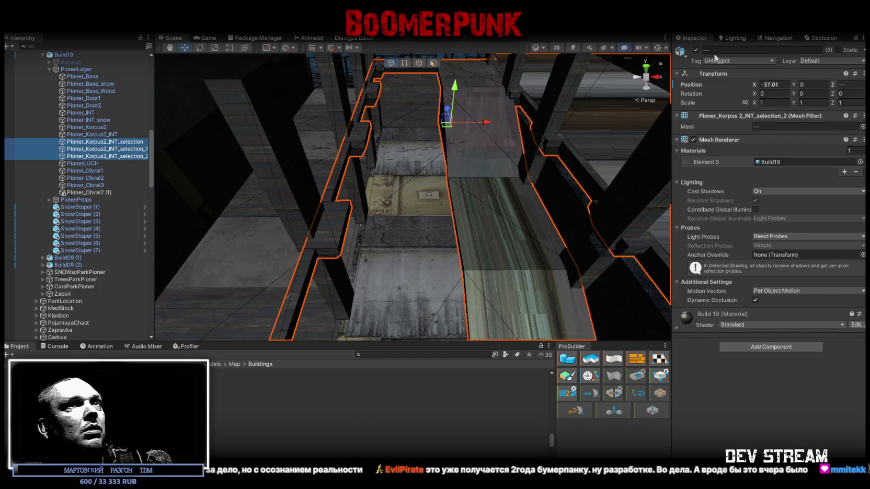
left_click_drag(397, 199, 507, 194, "alt")
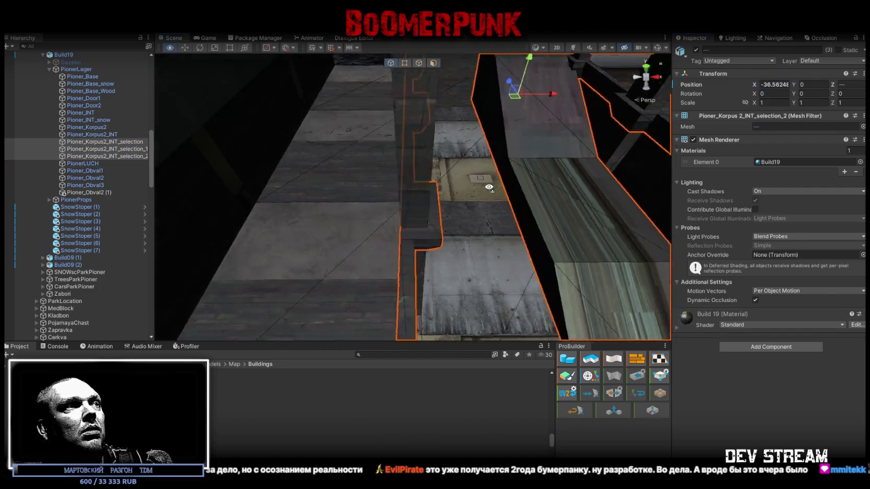
mouse_move(507, 194)
left_mouse_down("alt")
mouse_move(354, 77)
mouse_move(281, 54)
mouse_move(791, 277)
left_mouse_up("alt")
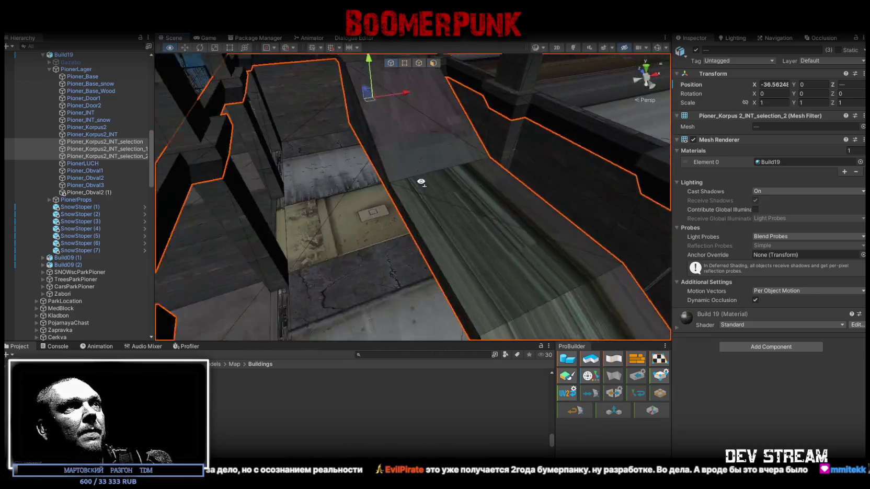
left_click(790, 347)
left_click(761, 373)
left_click_drag(697, 299, 497, 209, "alt")
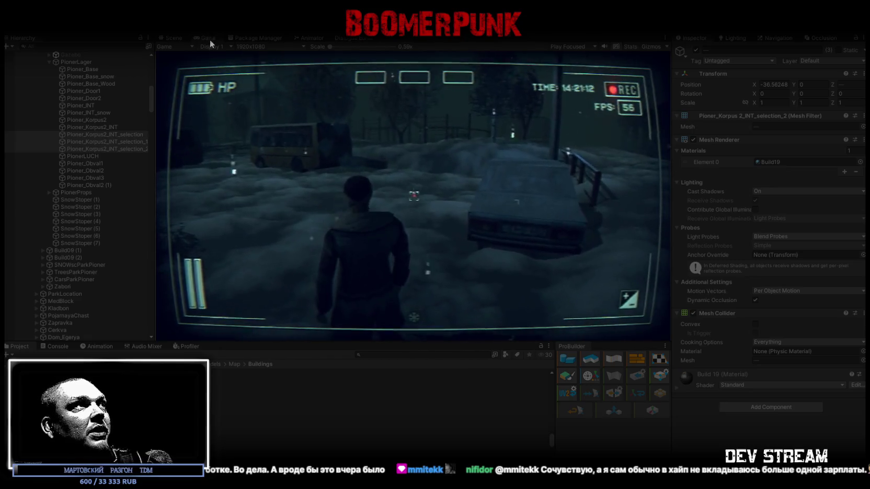
Step: Maximize the Game view and walk through the dark room into the pillared corridor and stair room
double_click(209, 40)
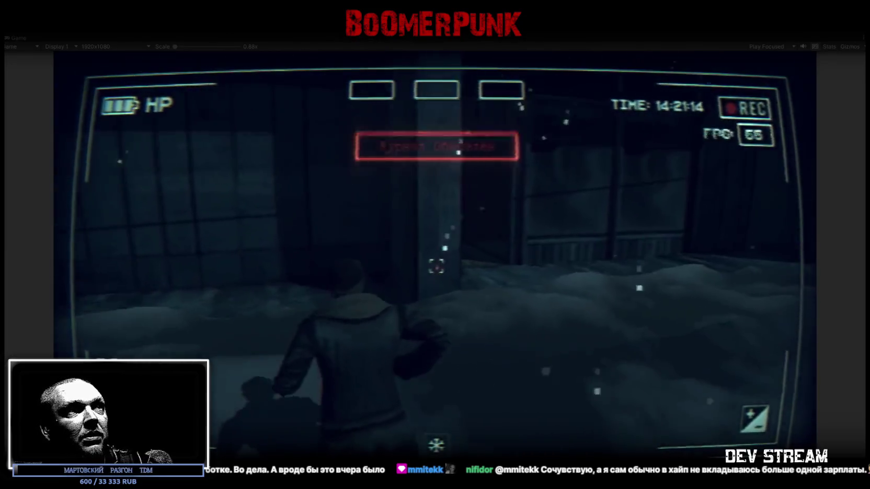
key("w")
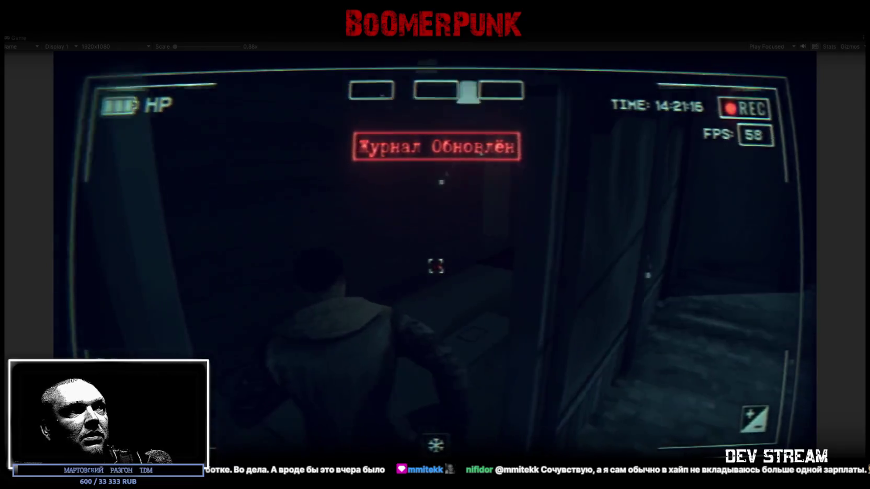
key("w")
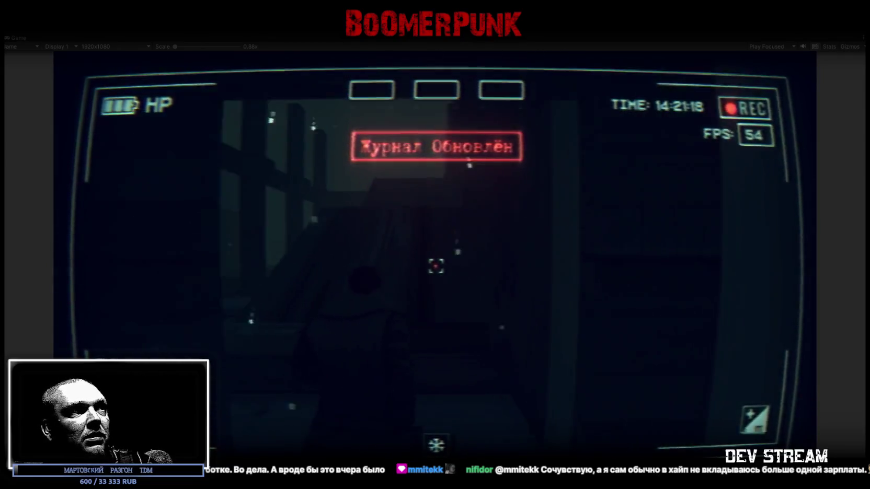
key("w")
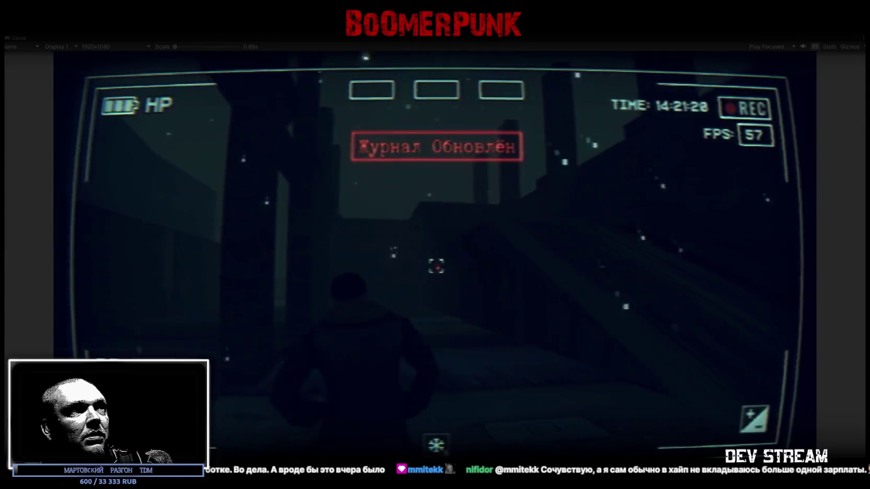
key("w")
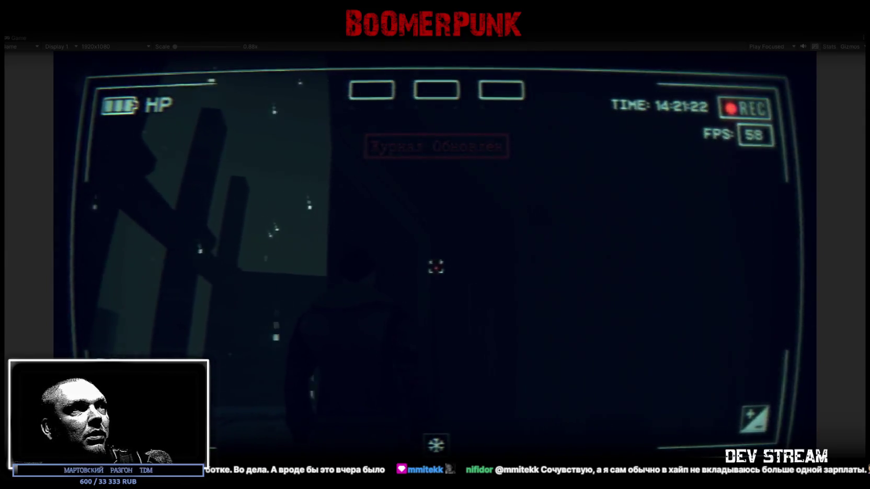
key("w")
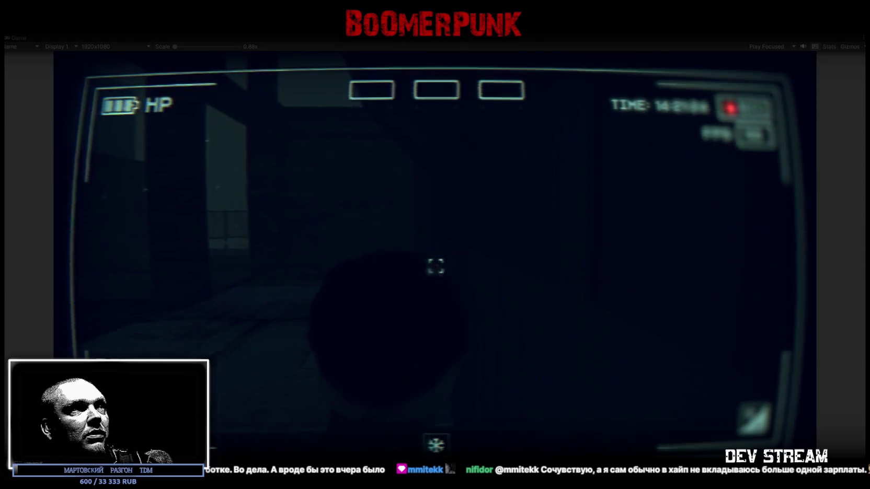
Step: Keep walking past the staircase and doorways, then open the pause menu and exit Play mode
key("w")
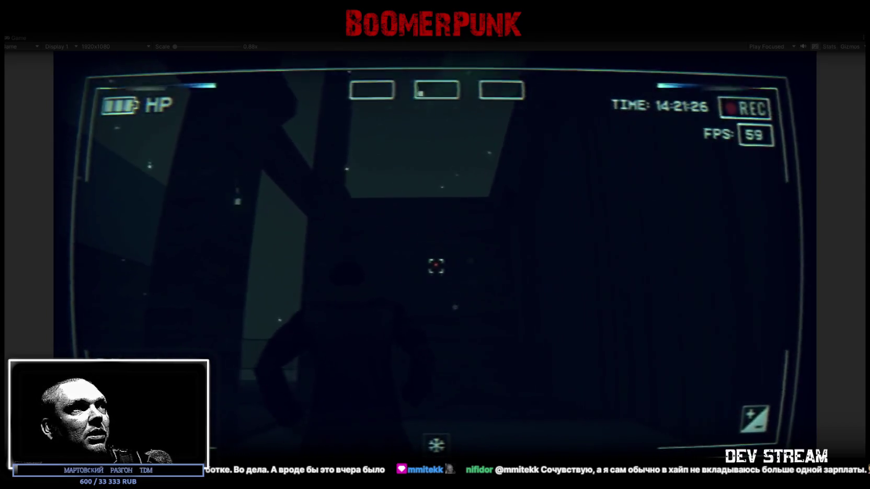
key("w")
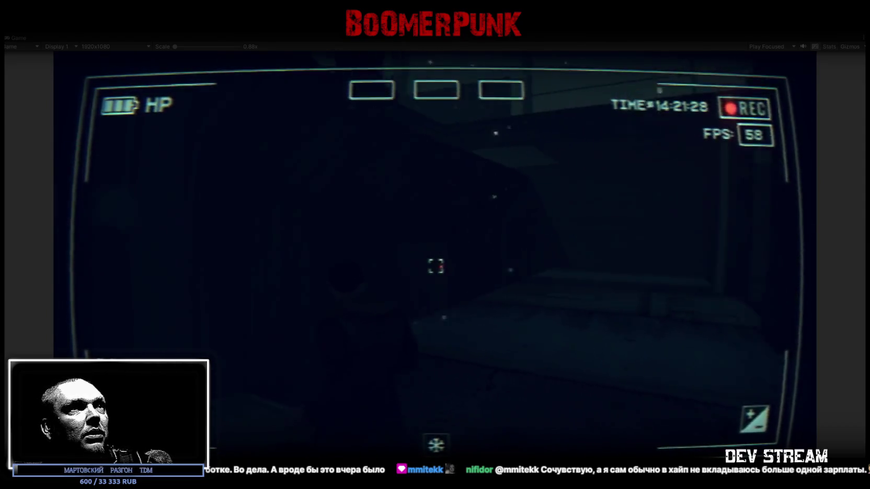
key("w")
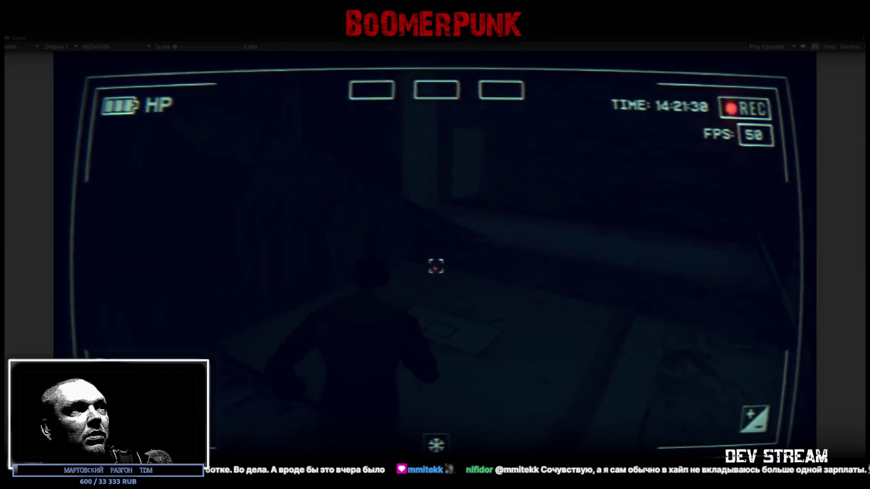
key("w")
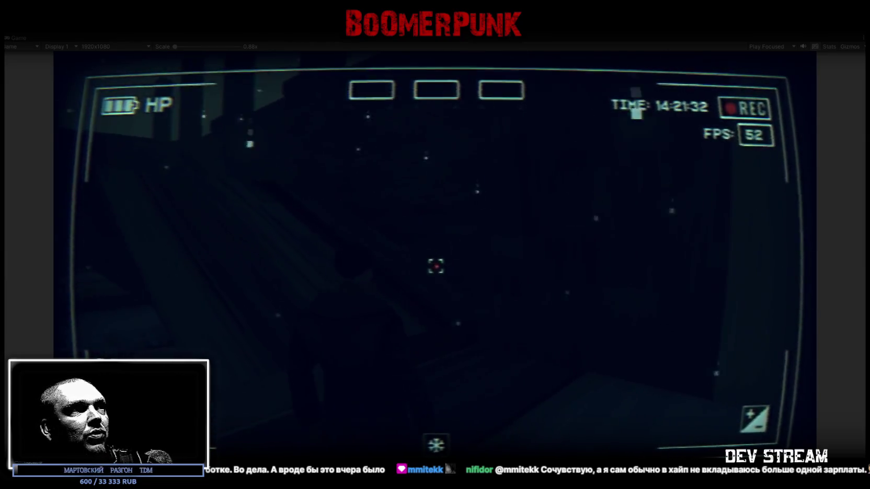
key("w")
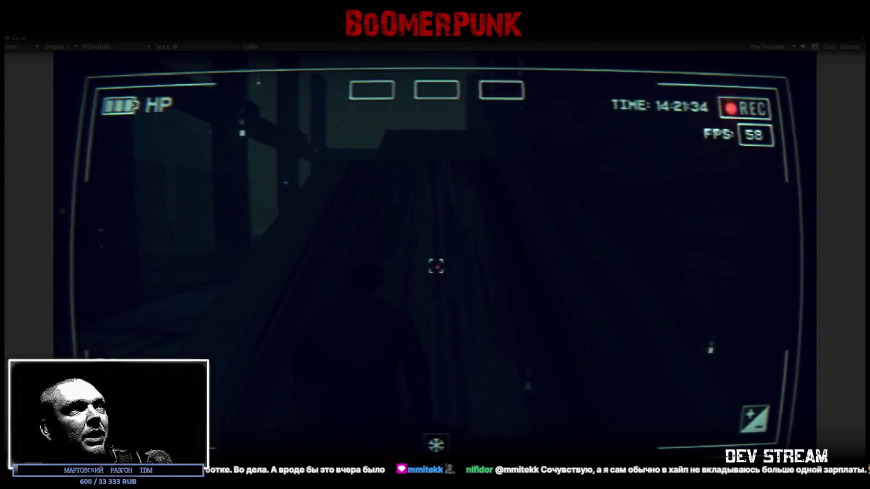
key("w")
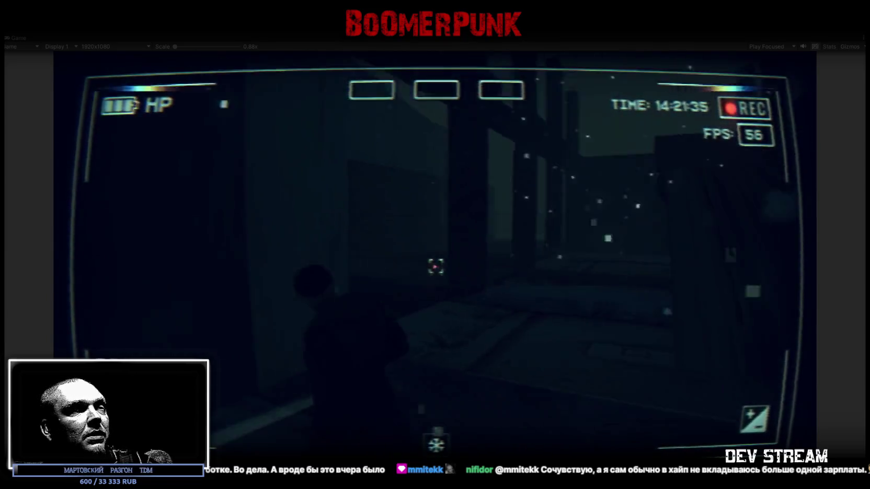
key("Escape")
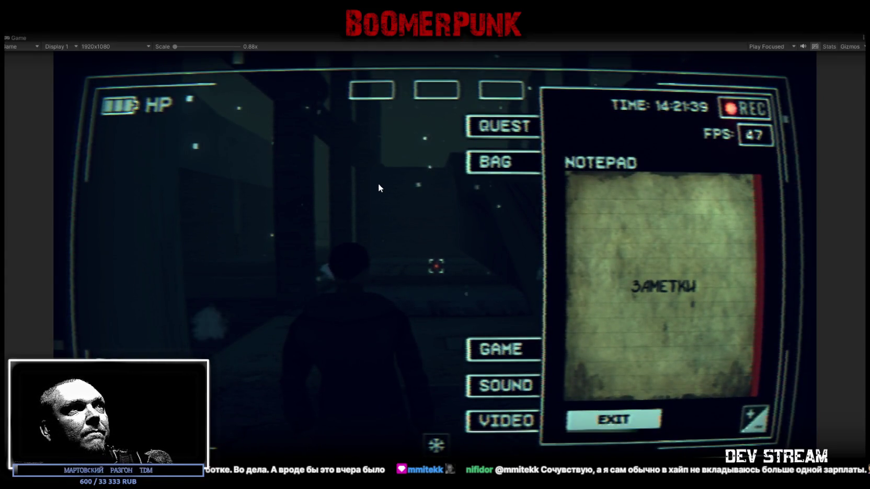
key("ctrl+p")
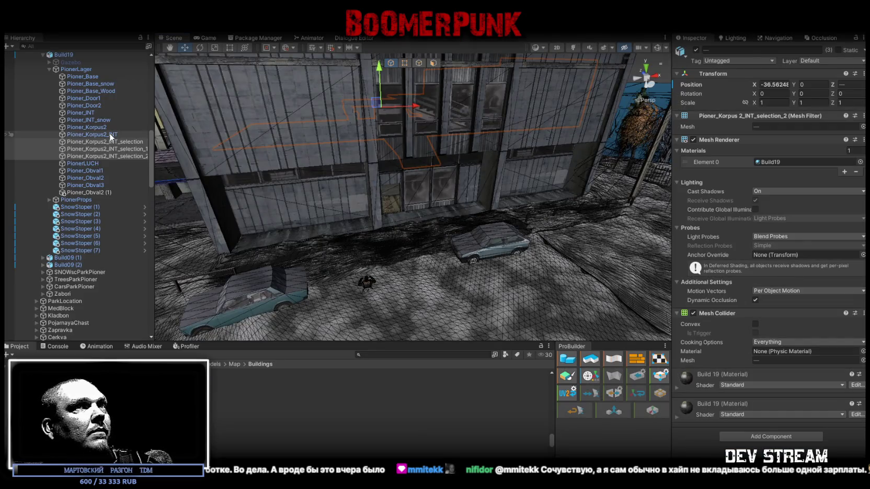
Step: Select Pioner_Korpus2_INT and its interior selection meshes, setting its Position Z to 0
left_click(110, 135)
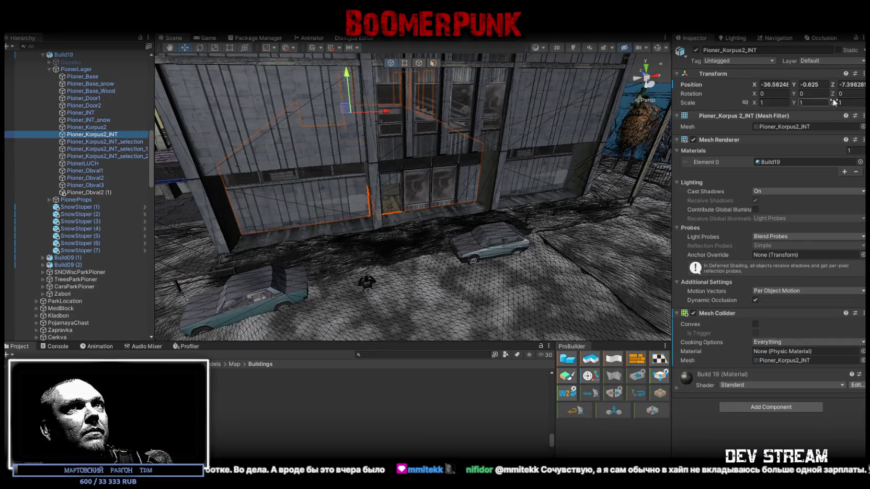
left_click(128, 142)
left_click(129, 156, "shift")
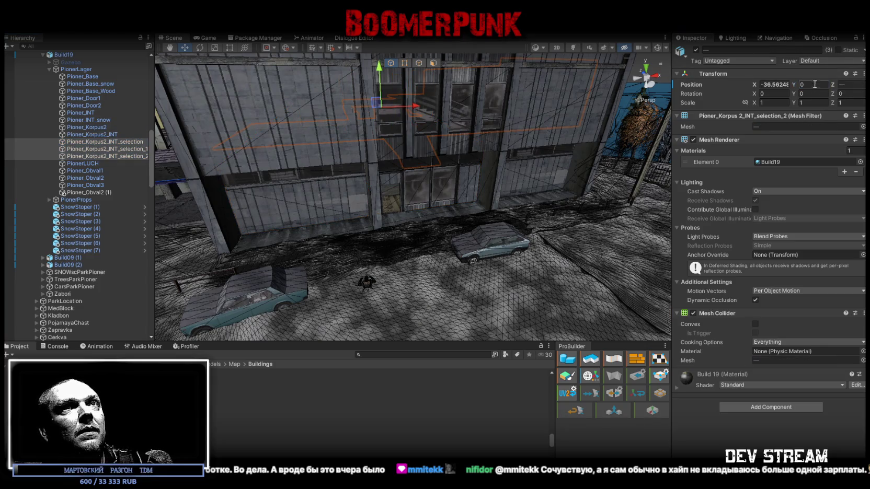
mouse_move(533, 181)
right_mouse_down()
mouse_move(639, 248)
mouse_move(617, 246)
right_mouse_up()
left_click(114, 135)
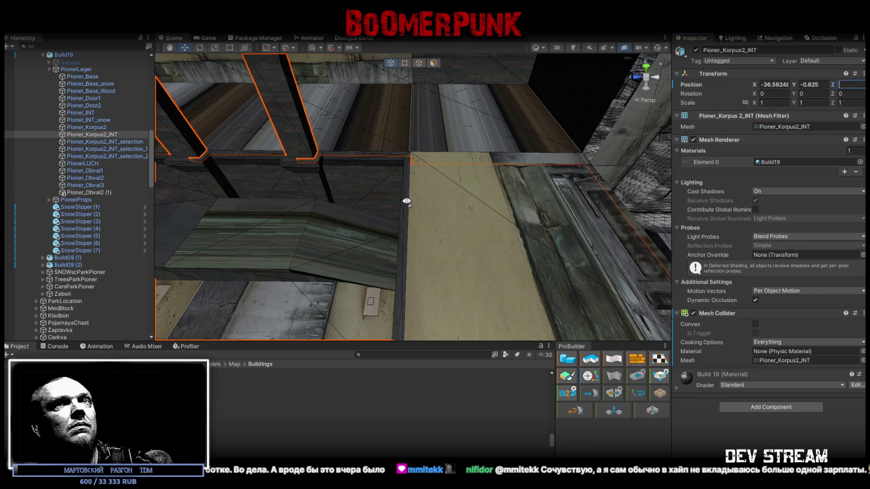
Step: Fly the Scene view to face the sloped ramp, then return to Blockbench's PionerLager model
right_click_drag(406, 201, 437, 198)
right_click_drag(292, 157, 315, 120)
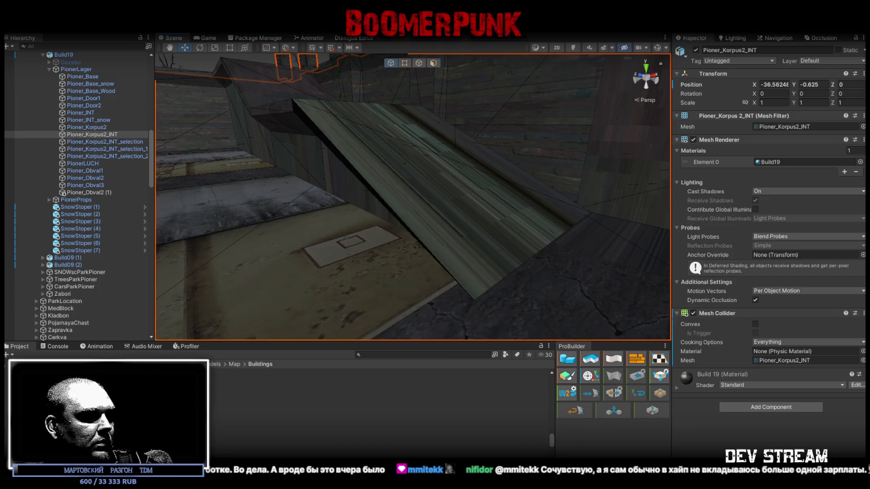
key("alt+Tab")
scroll(501, 446, "up", 3)
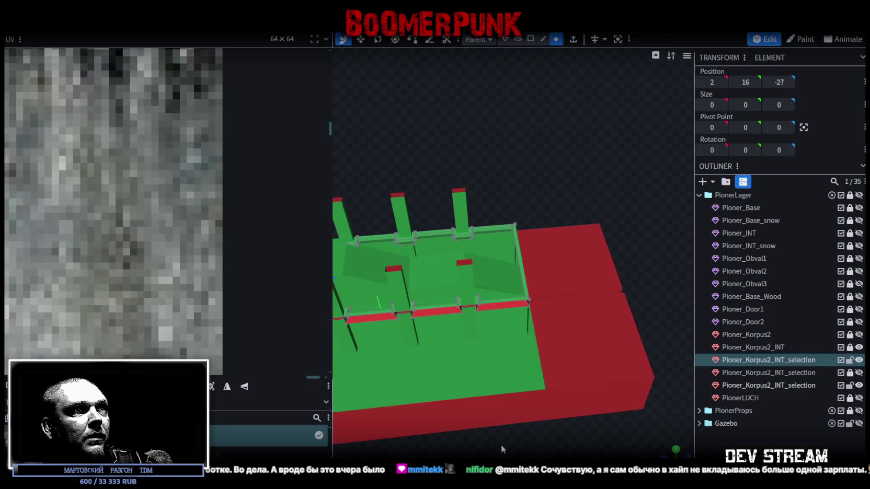
Step: Select the third Pioner_Korpus2_INT_selection element and stretch its Size Z from 37 to 72
scroll(525, 187, "up", 3)
scroll(539, 147, "up", 3)
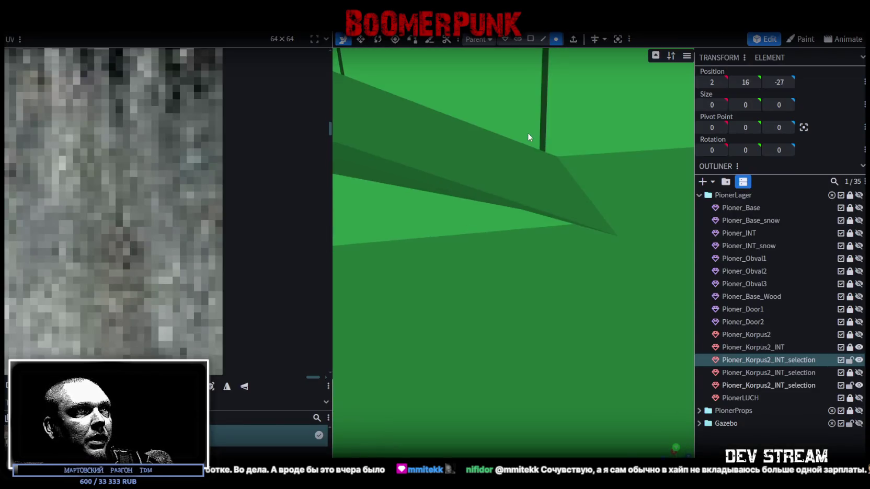
mouse_move(527, 137)
left_mouse_down()
mouse_move(471, 210)
mouse_move(511, 227)
mouse_move(518, 212)
left_mouse_up()
left_click(473, 216)
scroll(520, 204, "down", 2)
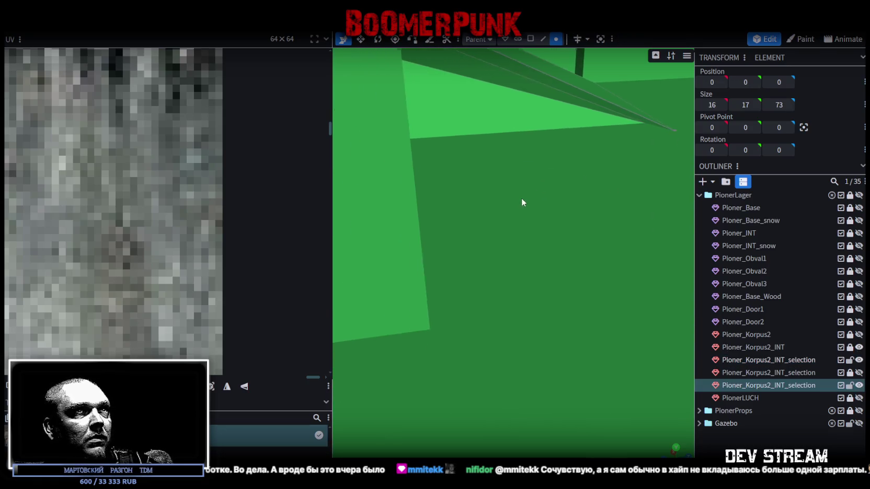
scroll(525, 200, "down", 2)
scroll(555, 220, "down", 3)
scroll(523, 262, "down", 2)
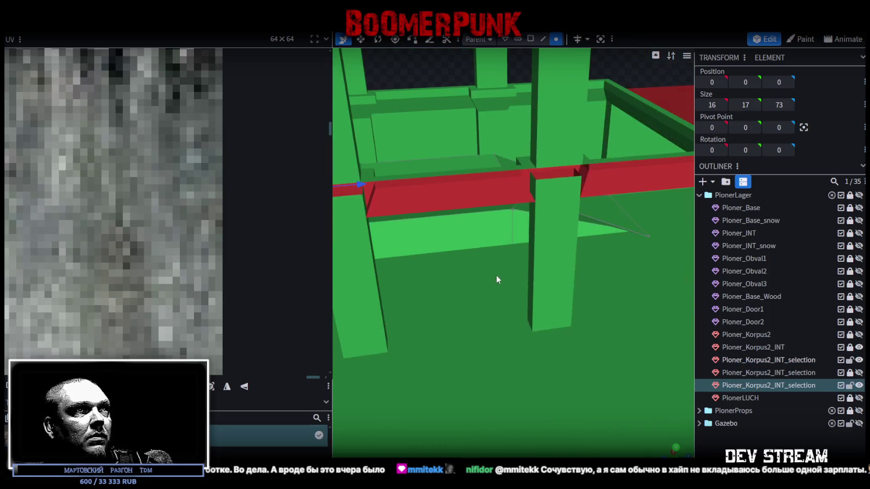
scroll(496, 275, "down", 3)
mouse_move(464, 348)
left_mouse_down()
mouse_move(533, 365)
mouse_move(595, 407)
mouse_move(487, 398)
left_mouse_up()
scroll(594, 408, "up", 3)
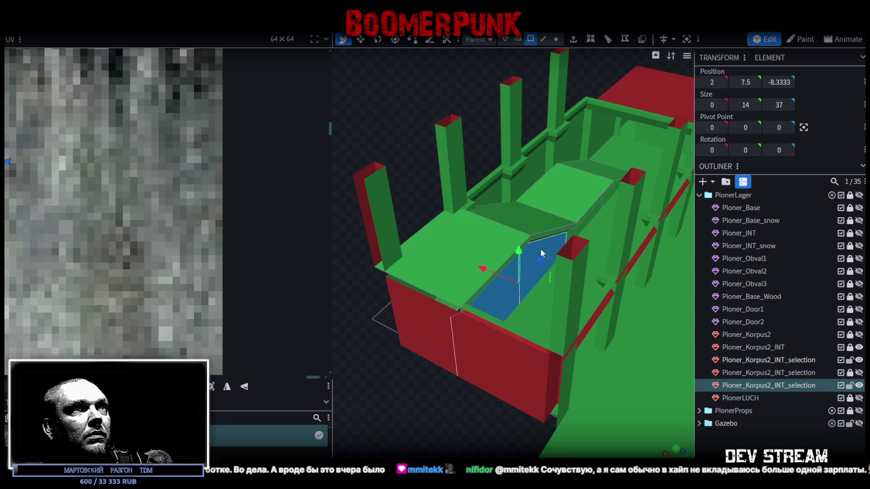
left_click_drag(596, 211, 607, 199)
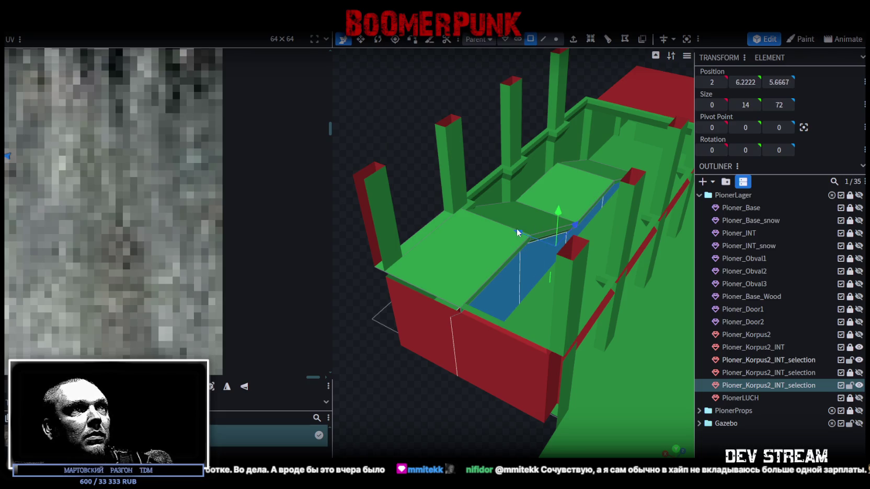
Step: Inspect the stretched strip from above, then select the blue ramp face and the thin strip beside it
left_click_drag(462, 329, 512, 172)
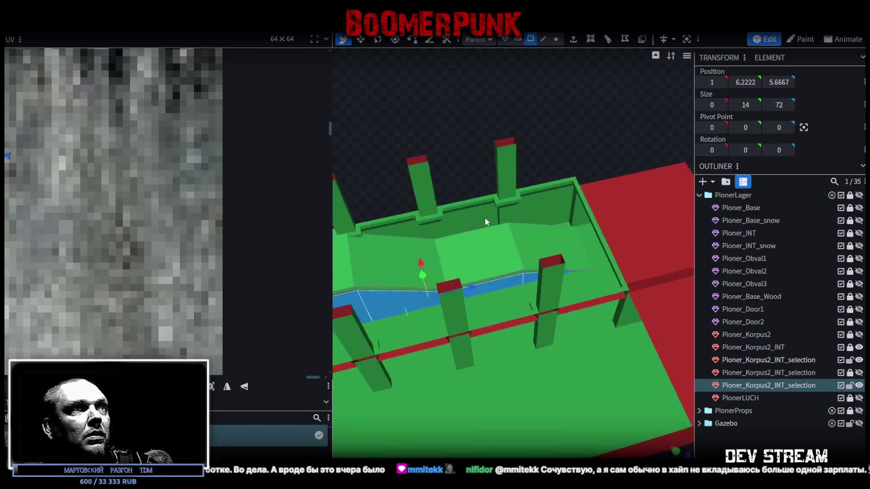
scroll(512, 171, "up", 3)
scroll(511, 172, "up", 3)
scroll(515, 156, "up", 2)
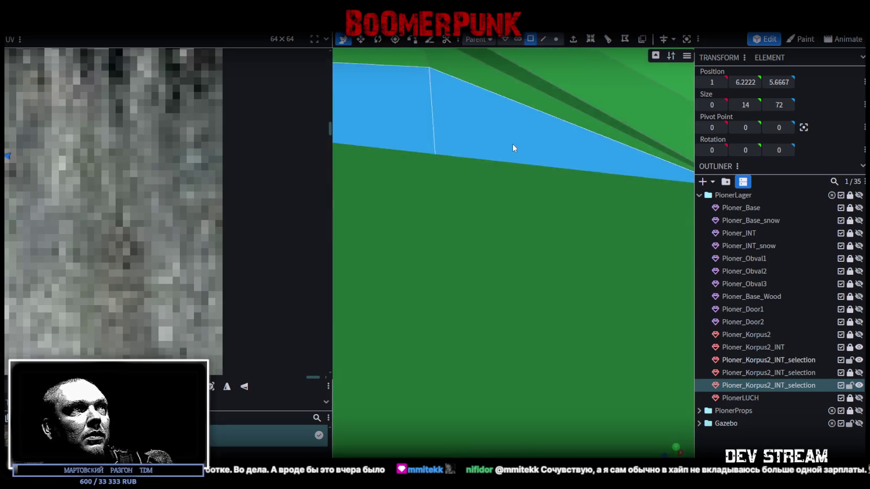
scroll(516, 150, "up", 2)
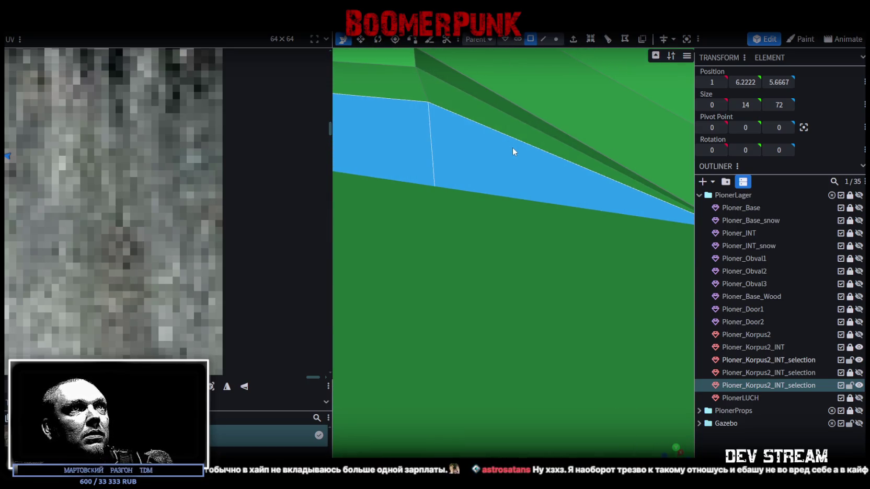
scroll(538, 180, "up", 2)
scroll(526, 184, "up", 2)
scroll(536, 192, "up", 2)
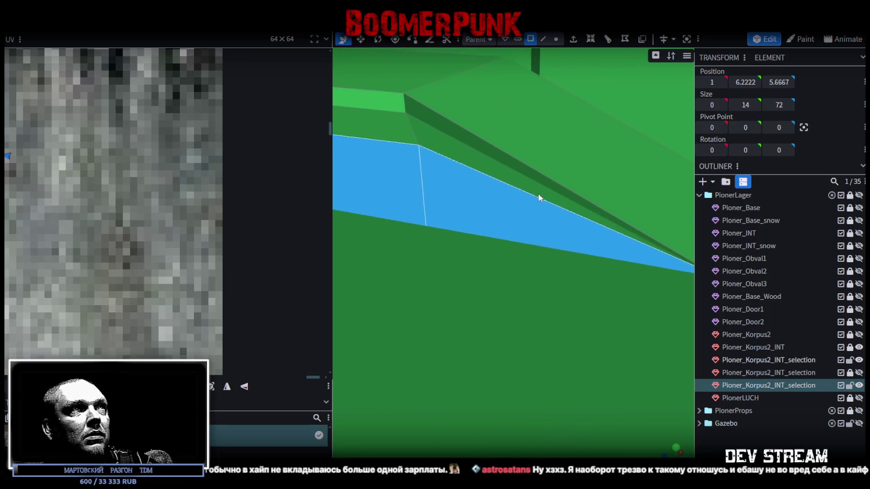
scroll(542, 210, "up", 2)
scroll(590, 331, "up", 2)
scroll(573, 299, "up", 2)
scroll(445, 305, "up", 2)
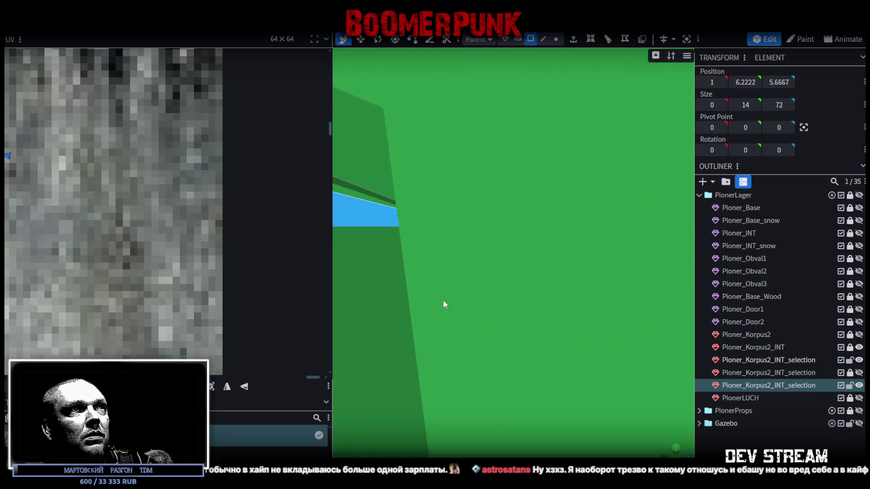
scroll(424, 307, "up", 1)
scroll(456, 295, "up", 2)
scroll(456, 293, "down", 1)
scroll(473, 278, "up", 2)
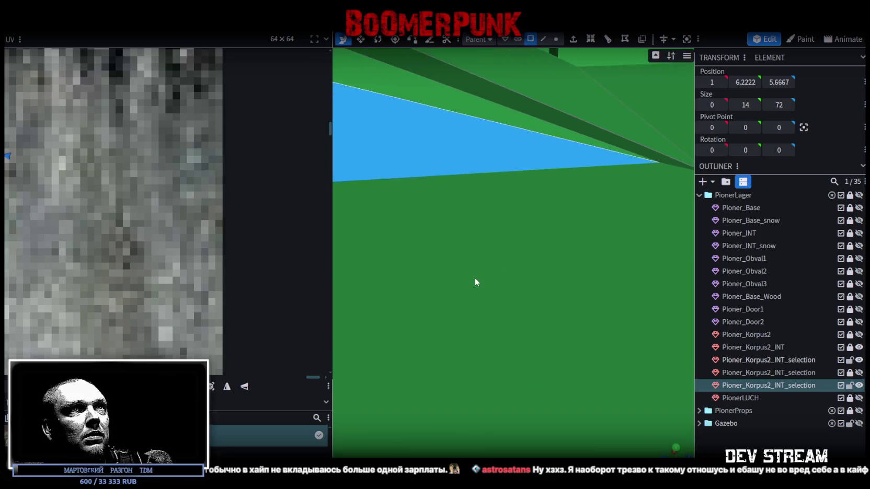
scroll(472, 271, "up", 1)
scroll(464, 265, "up", 2)
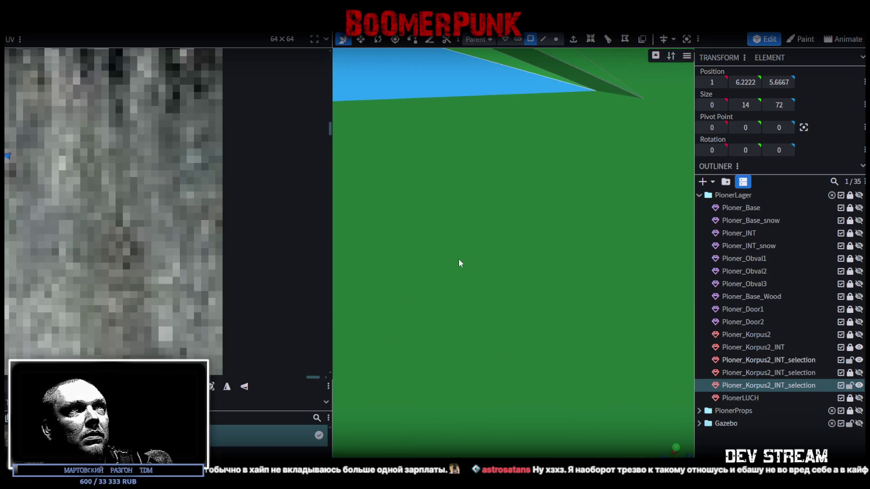
scroll(470, 258, "down", 2)
scroll(482, 260, "down", 2)
scroll(486, 262, "down", 1)
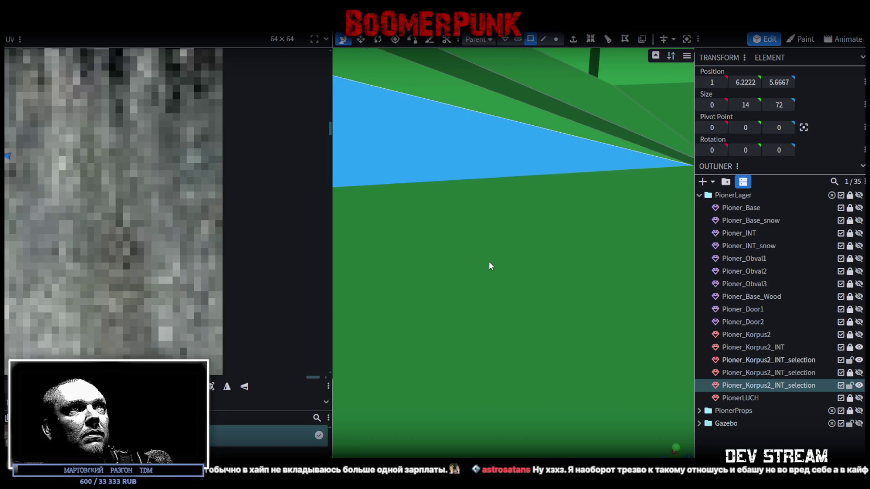
scroll(489, 261, "down", 1)
scroll(484, 263, "down", 1)
scroll(486, 266, "down", 2)
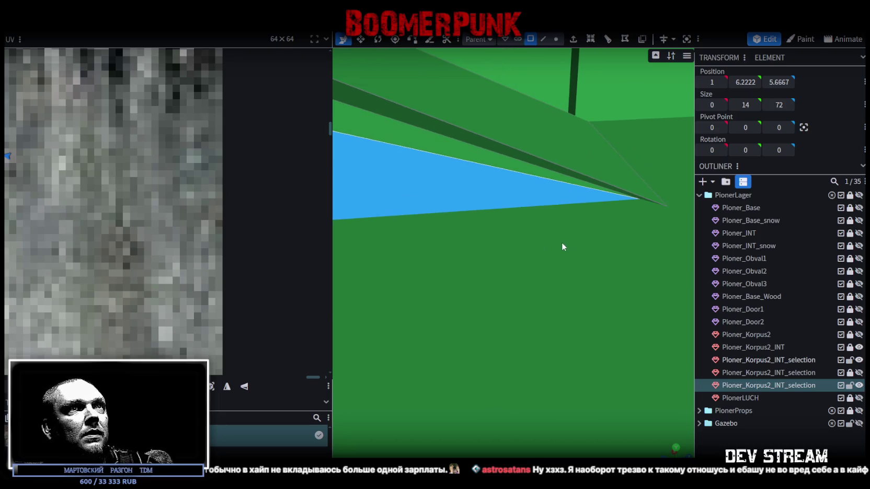
scroll(570, 238, "up", 2)
scroll(584, 230, "up", 1)
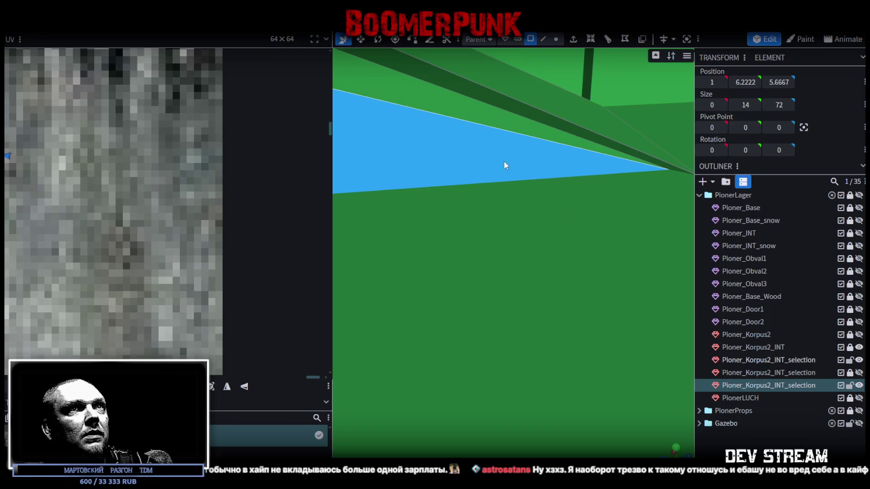
left_click(473, 157)
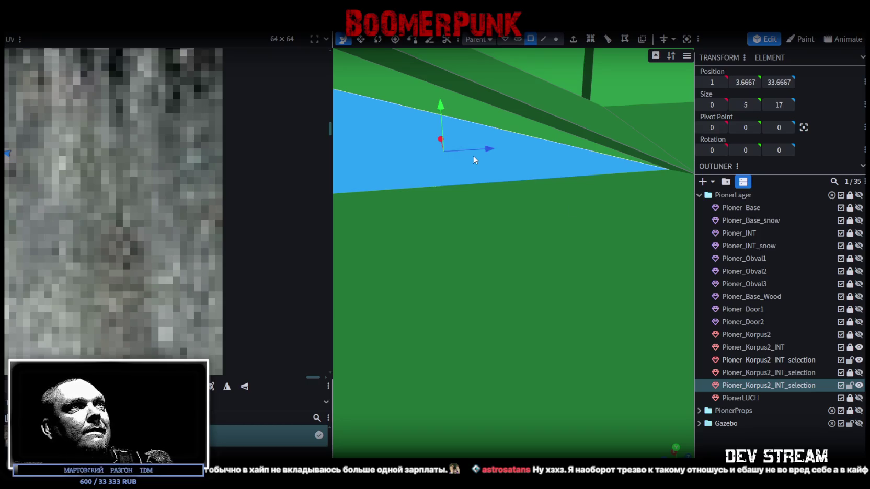
left_click(530, 131)
Step: Split the thin strip face off as its own mesh and loop-cut it
right_click(529, 154)
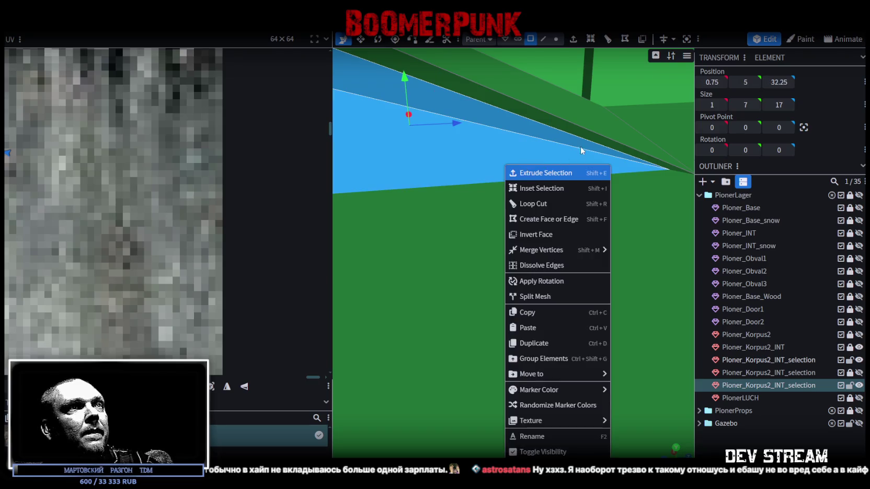
left_click(554, 296)
mouse_move(497, 240)
left_mouse_down()
mouse_move(517, 257)
mouse_move(517, 236)
left_mouse_up()
right_click(562, 282)
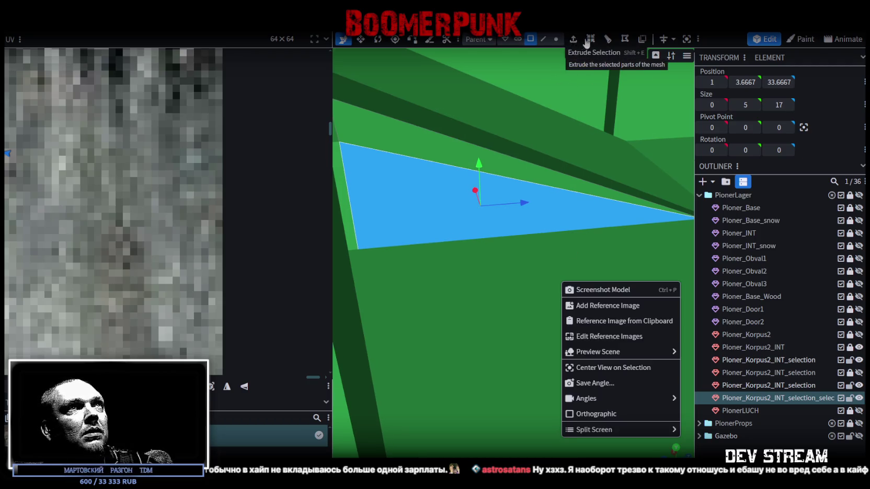
left_click(607, 41)
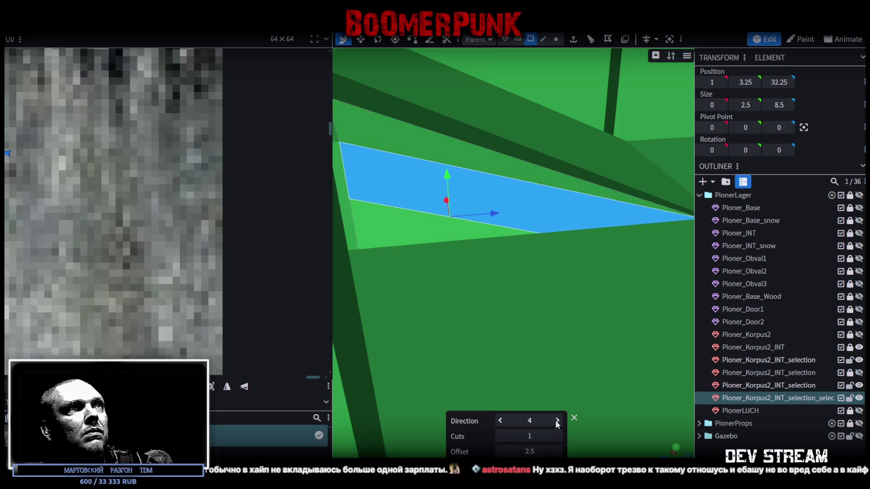
Step: Hide the original interior piece and merge the strip's left end vertices into one point
mouse_move(553, 366)
left_mouse_down()
mouse_move(526, 301)
mouse_move(569, 316)
mouse_move(521, 284)
left_mouse_up()
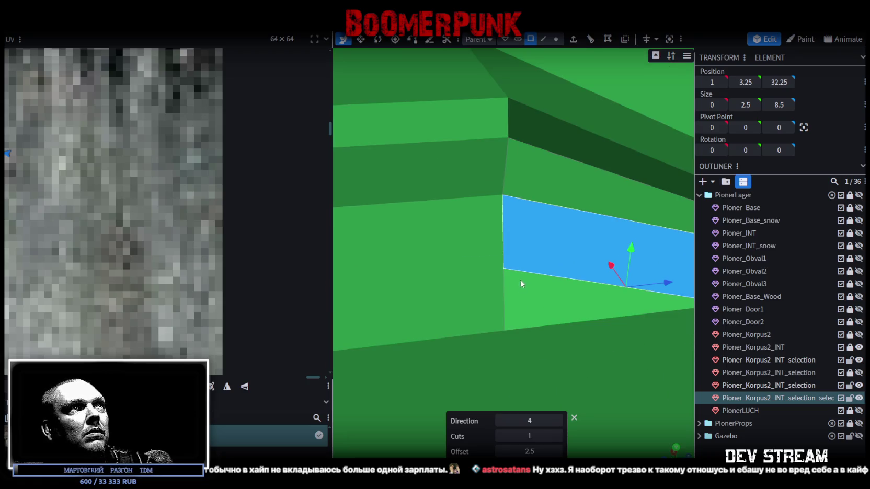
left_click(859, 385)
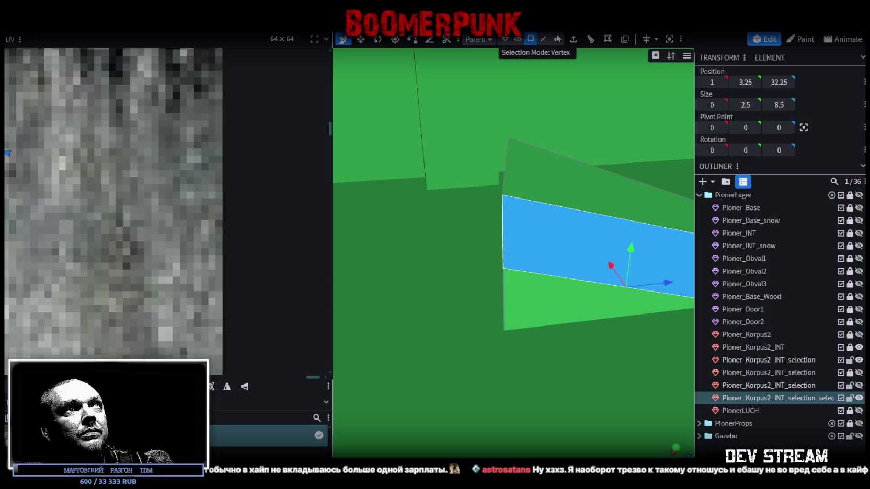
mouse_move(511, 113)
left_mouse_down()
mouse_move(479, 308)
mouse_move(645, 329)
mouse_move(478, 292)
mouse_move(605, 282)
mouse_move(605, 262)
left_mouse_up()
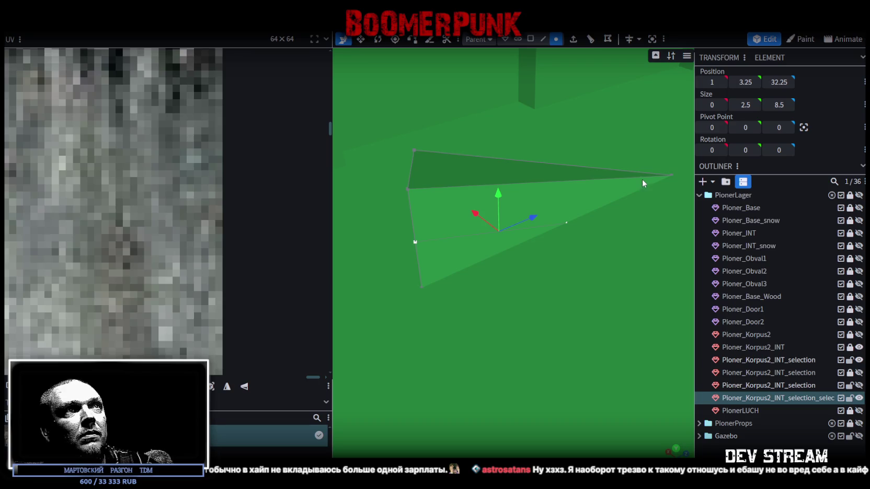
left_click(408, 189)
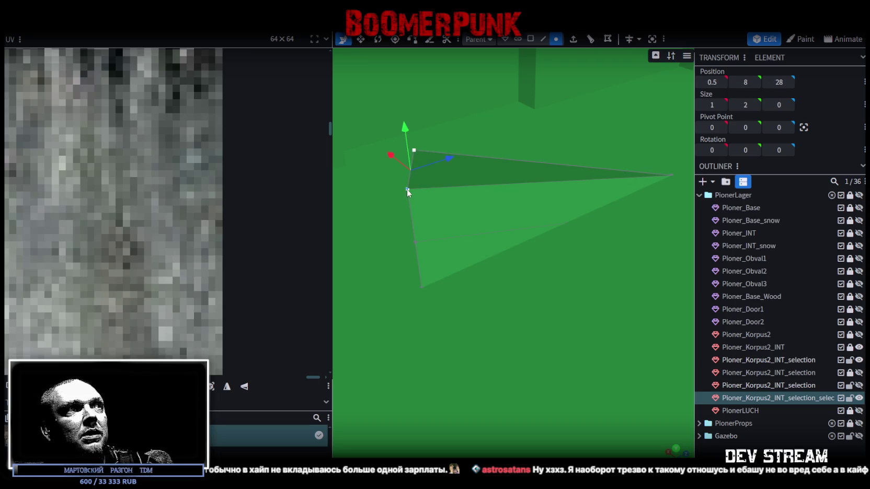
right_click(407, 193)
left_click(527, 243)
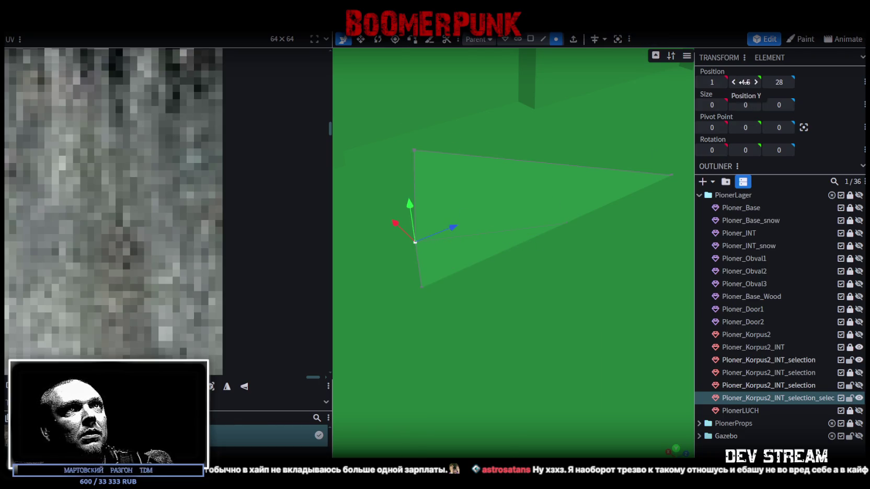
Step: Inspect the new tapered wedge and select it together with the original interior mesh
right_click(471, 284)
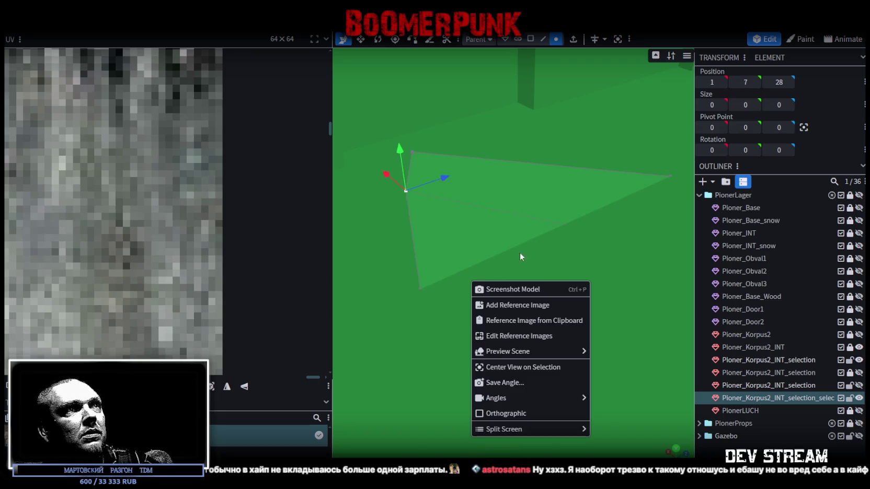
left_click_drag(516, 259, 532, 245)
scroll(515, 277, "up", 3)
mouse_move(515, 277)
left_mouse_down()
mouse_move(540, 274)
mouse_move(524, 272)
mouse_move(527, 291)
mouse_move(553, 272)
left_mouse_up()
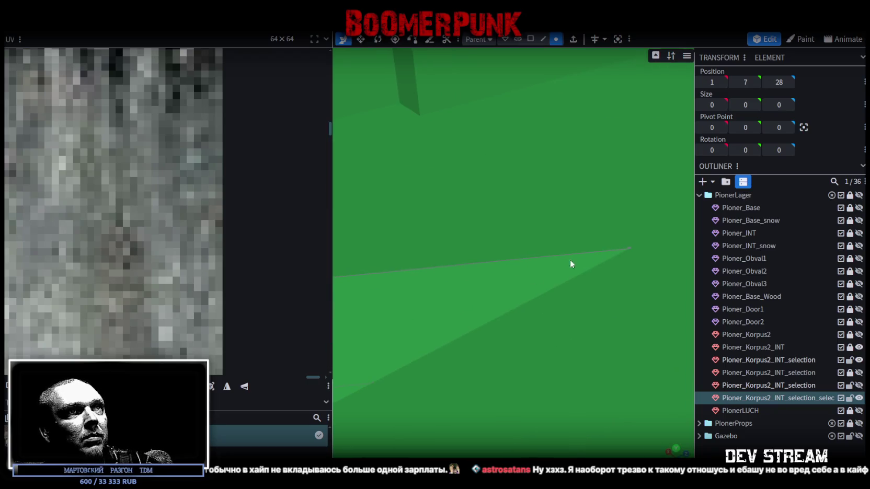
mouse_move(562, 316)
left_mouse_down()
mouse_move(565, 324)
mouse_move(547, 328)
left_mouse_up()
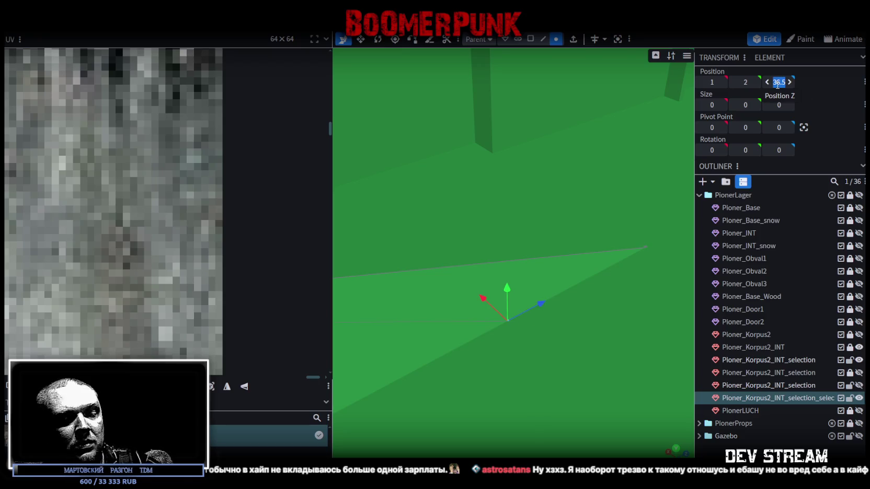
right_click_drag(511, 245, 580, 320)
mouse_move(501, 334)
left_mouse_down()
mouse_move(520, 316)
mouse_move(588, 303)
mouse_move(491, 296)
mouse_move(579, 289)
mouse_move(565, 277)
mouse_move(580, 276)
left_mouse_up()
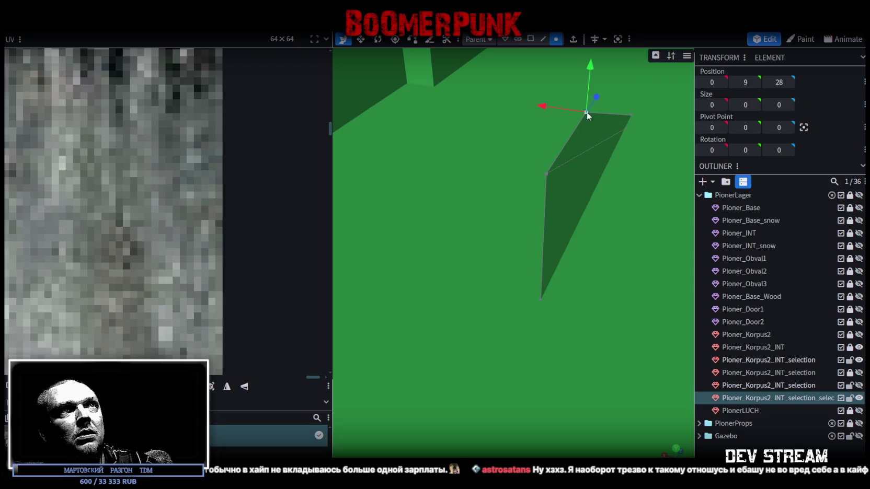
left_click(769, 388, "ctrl")
right_click(798, 396)
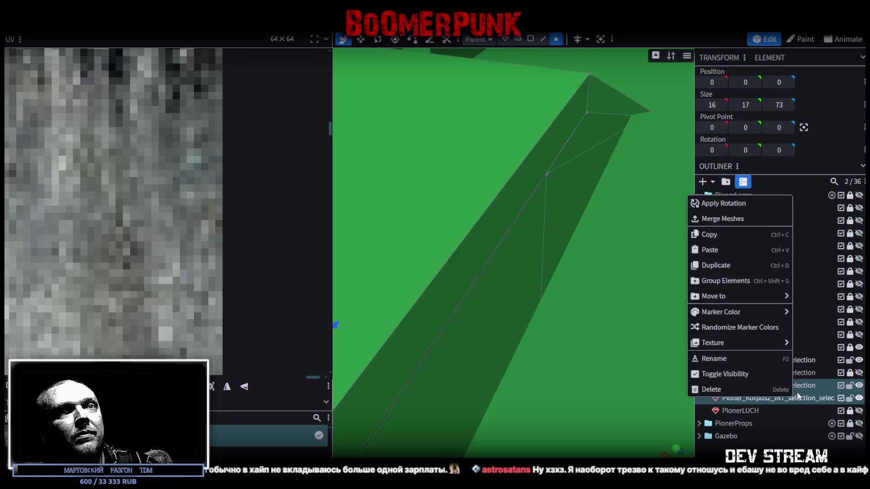
Step: Merge the two selected meshes and the slope's overlapping vertices, then nudge a corner vertex along X
left_click(733, 221)
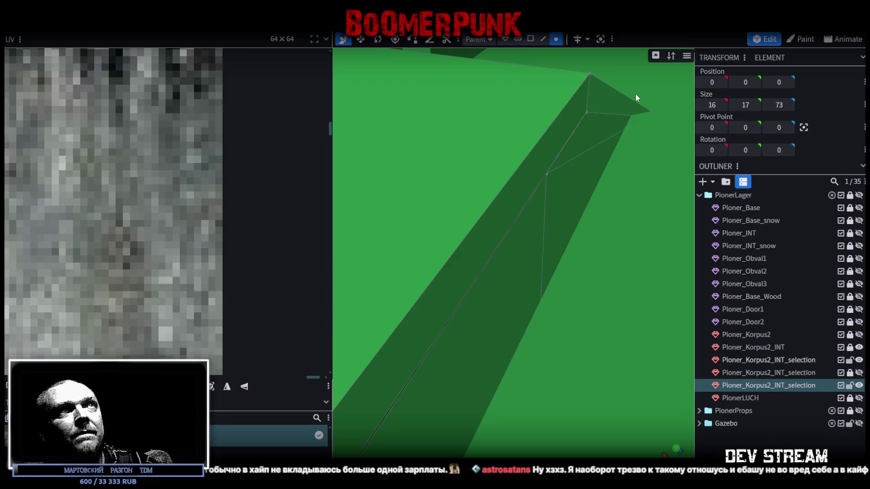
scroll(567, 186, "down", 5)
scroll(460, 270, "down", 3)
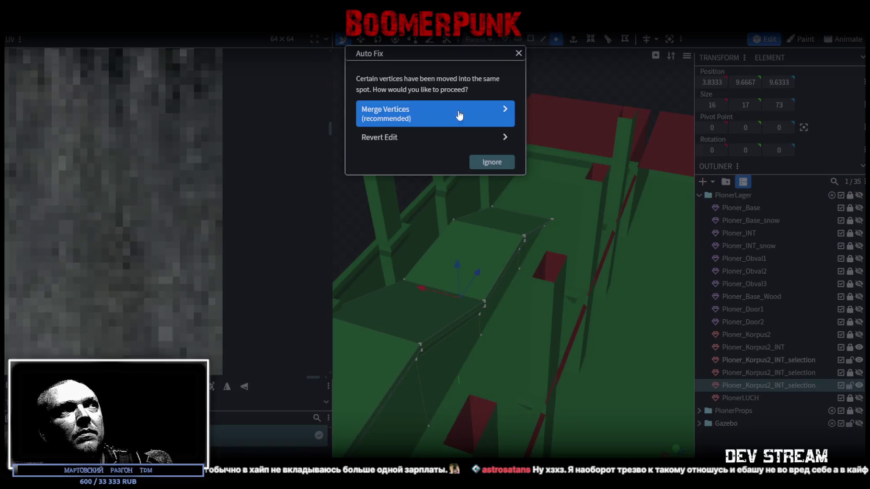
left_click(460, 113)
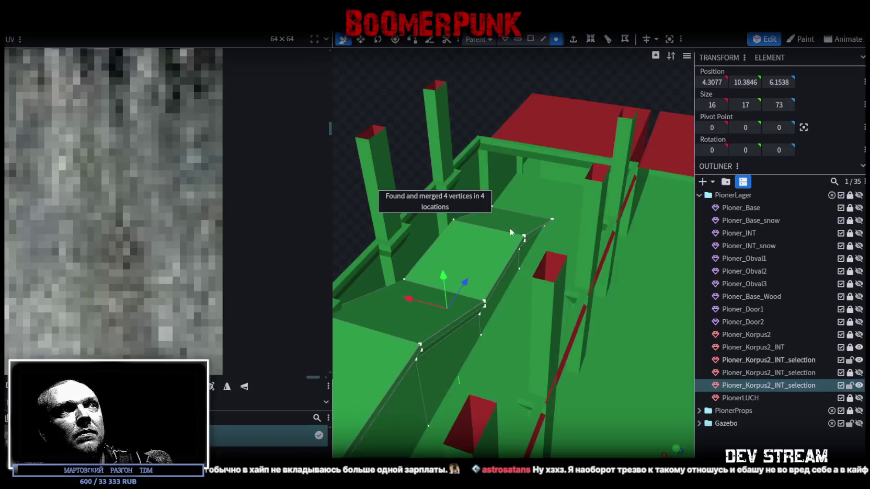
scroll(500, 215, "up", 5)
scroll(592, 208, "up", 3)
left_click(568, 106)
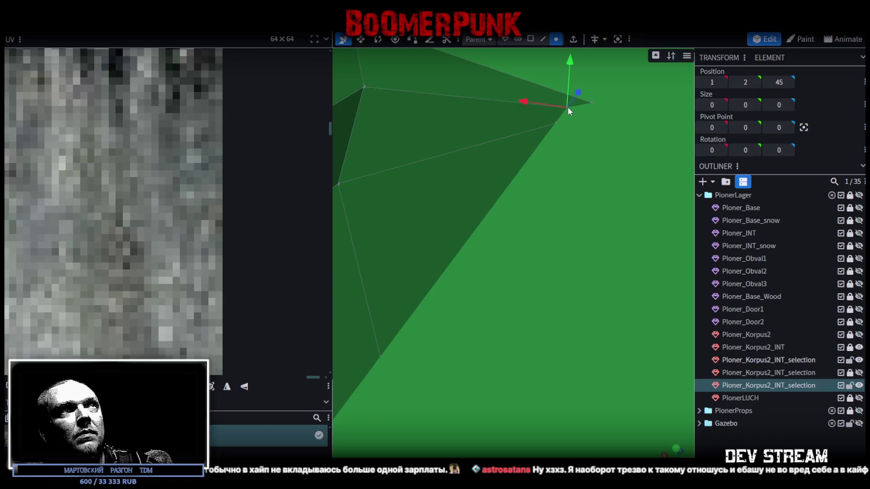
left_click_drag(524, 100, 541, 108)
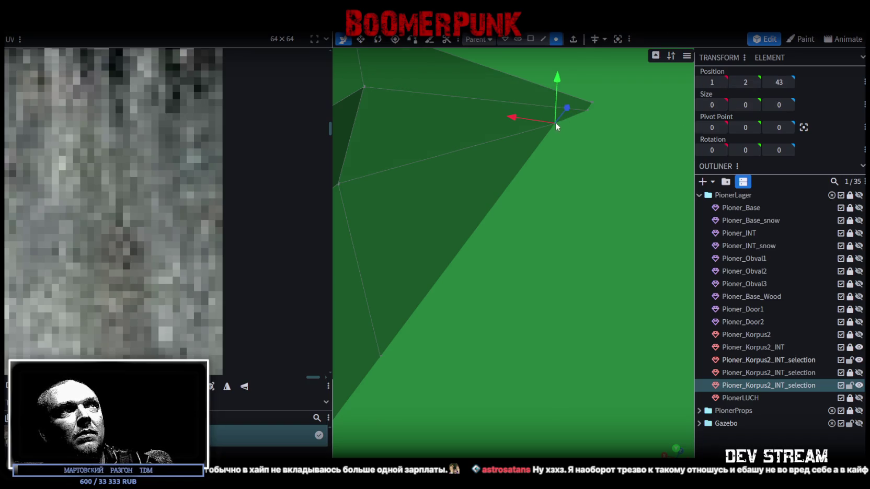
Step: Pull the slope's corner vertex back along Z from 45 to 39
scroll(574, 218, "up", 3)
scroll(593, 207, "up", 3)
scroll(589, 208, "down", 3)
left_click_drag(534, 228, 569, 272)
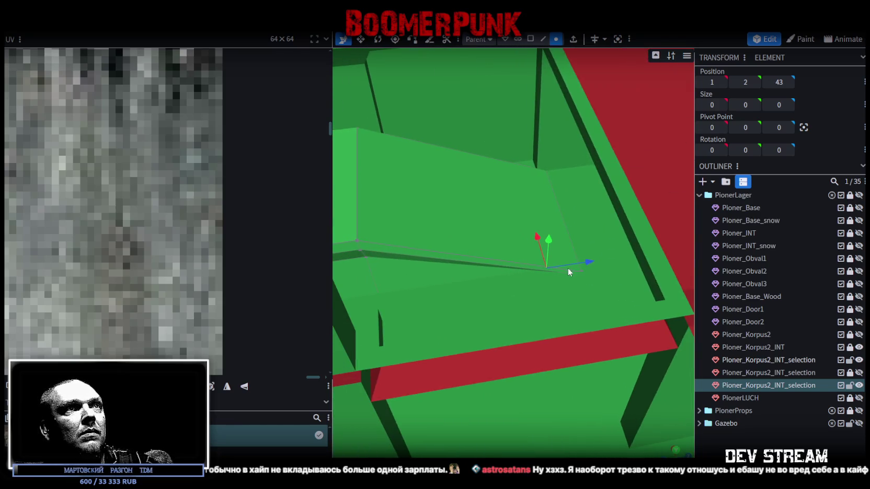
scroll(528, 264, "up", 3)
scroll(528, 264, "up", 2)
scroll(528, 264, "down", 2)
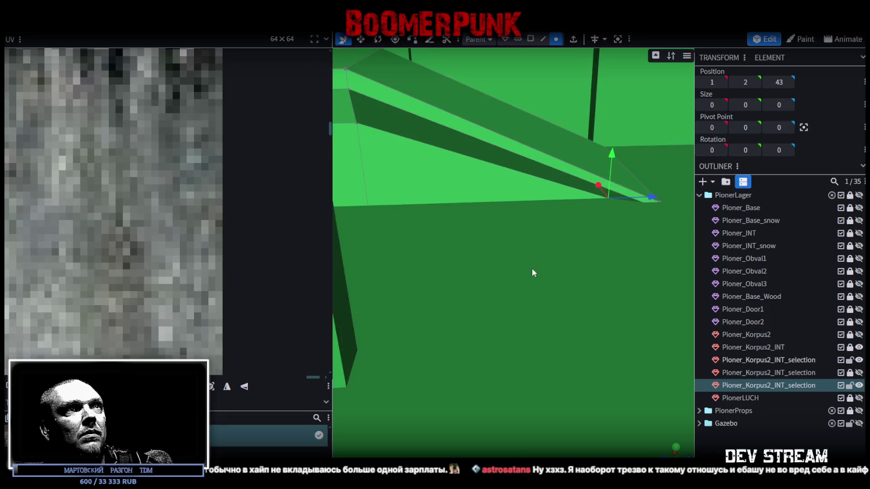
scroll(529, 264, "up", 2)
mouse_move(528, 264)
left_mouse_down()
mouse_move(520, 251)
mouse_move(534, 278)
left_mouse_up()
mouse_move(643, 221)
left_mouse_down()
mouse_move(644, 210)
mouse_move(635, 210)
left_mouse_up()
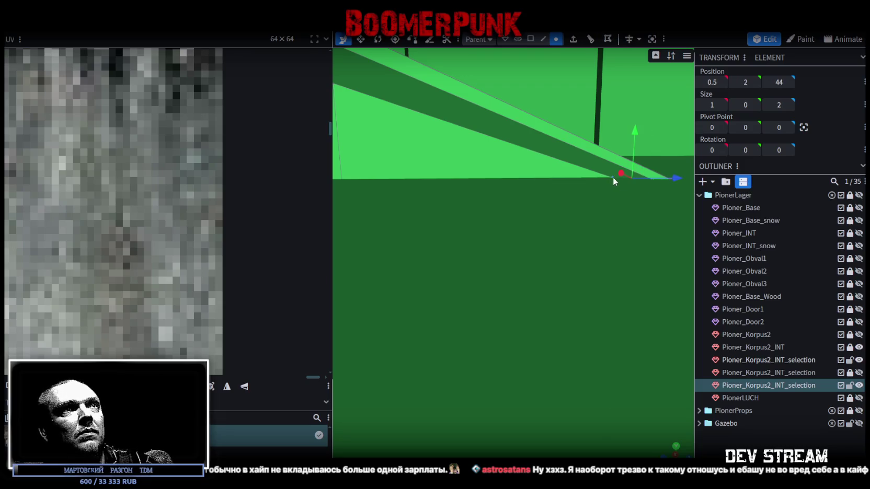
left_click_drag(587, 247, 601, 268)
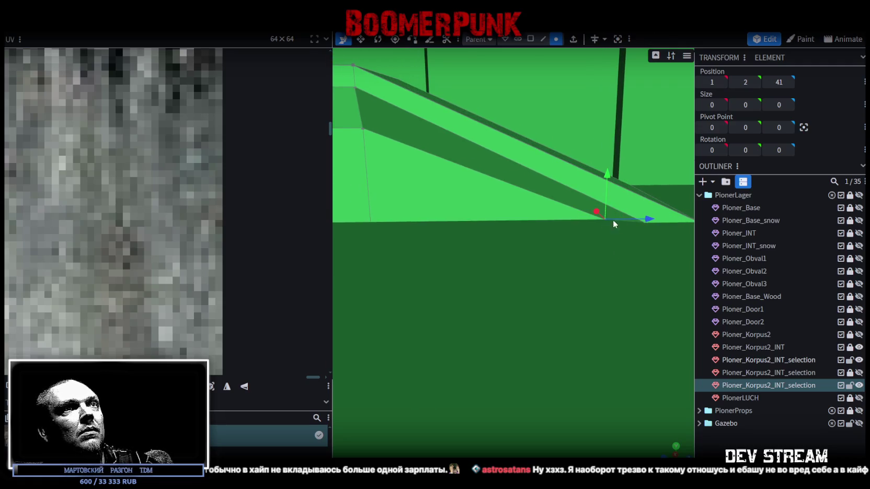
mouse_move(628, 217)
left_mouse_down()
mouse_move(553, 272)
mouse_move(559, 289)
mouse_move(547, 303)
mouse_move(636, 331)
mouse_move(567, 272)
mouse_move(421, 295)
mouse_move(424, 304)
mouse_move(520, 305)
mouse_move(451, 323)
mouse_move(463, 288)
mouse_move(561, 265)
mouse_move(606, 218)
mouse_move(593, 196)
mouse_move(559, 197)
mouse_move(574, 200)
mouse_move(549, 354)
mouse_move(555, 333)
mouse_move(483, 297)
mouse_move(442, 296)
mouse_move(393, 274)
mouse_move(396, 261)
mouse_move(504, 317)
mouse_move(502, 350)
mouse_move(679, 360)
left_mouse_up()
scroll(547, 302, "down", 3)
scroll(552, 301, "down", 3)
scroll(546, 269, "up", 3)
scroll(549, 273, "down", 3)
scroll(556, 278, "up", 2)
scroll(451, 324, "down", 2)
Step: Toggle outliner visibility to check the slope and posts, leaving all interior selection pieces shown
mouse_move(582, 247)
left_mouse_down()
mouse_move(641, 167)
mouse_move(606, 139)
mouse_move(579, 155)
mouse_move(648, 185)
mouse_move(494, 272)
mouse_move(569, 233)
mouse_move(511, 298)
left_mouse_up()
mouse_move(502, 402)
left_mouse_down()
mouse_move(414, 243)
mouse_move(643, 323)
left_mouse_up()
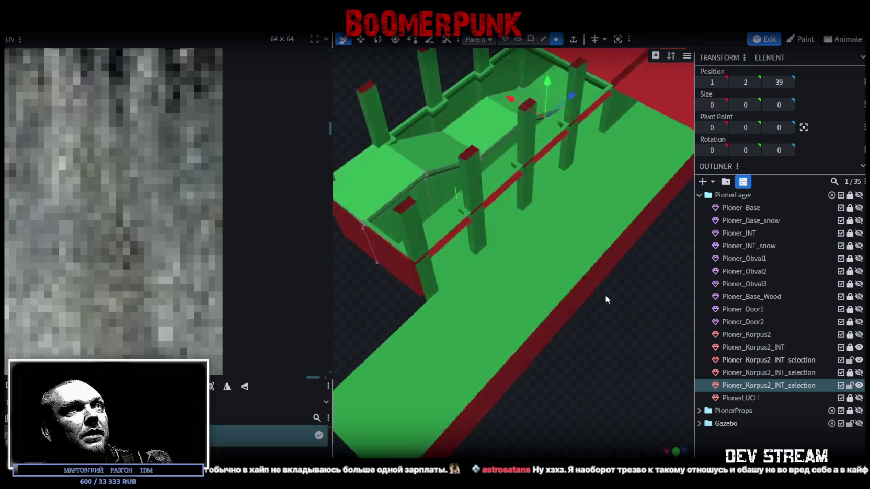
left_click(860, 360)
left_click(859, 360)
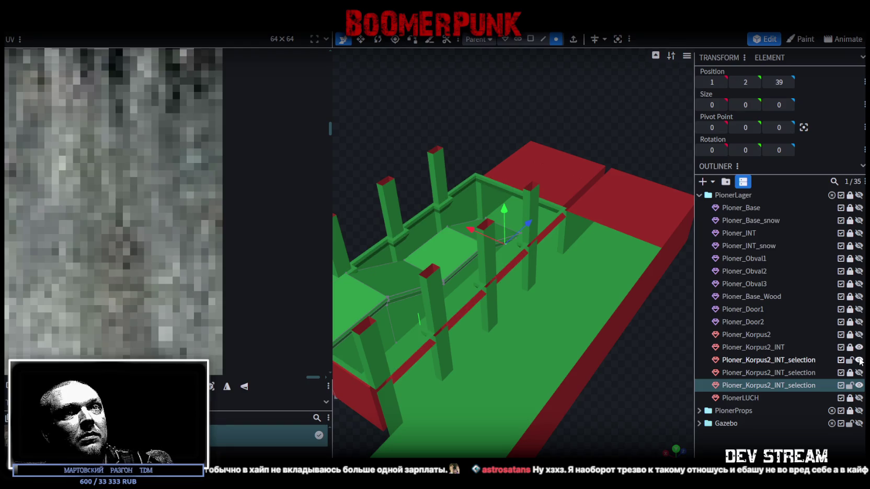
left_click(859, 348)
left_click(859, 334)
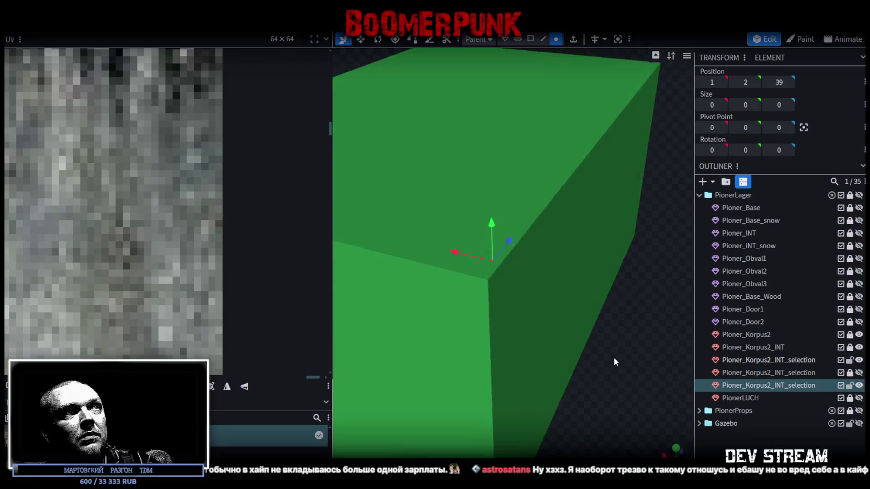
scroll(627, 357, "down", 5)
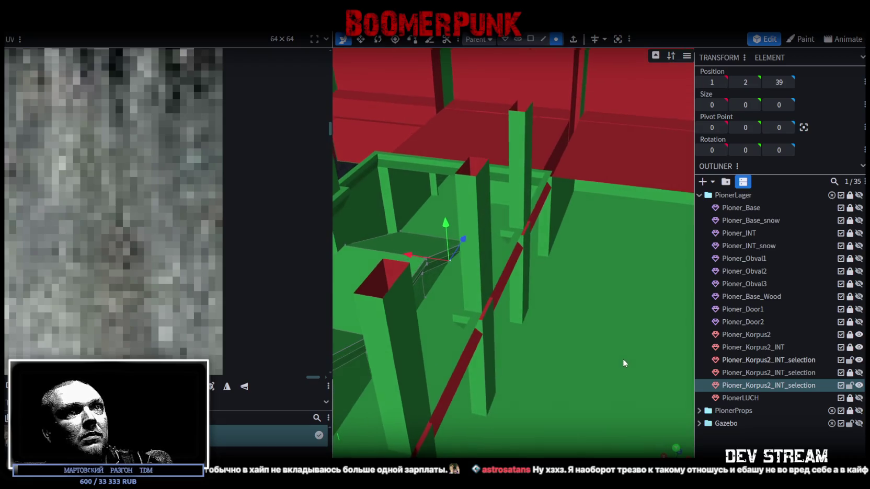
left_click(859, 335)
scroll(506, 343, "down", 5)
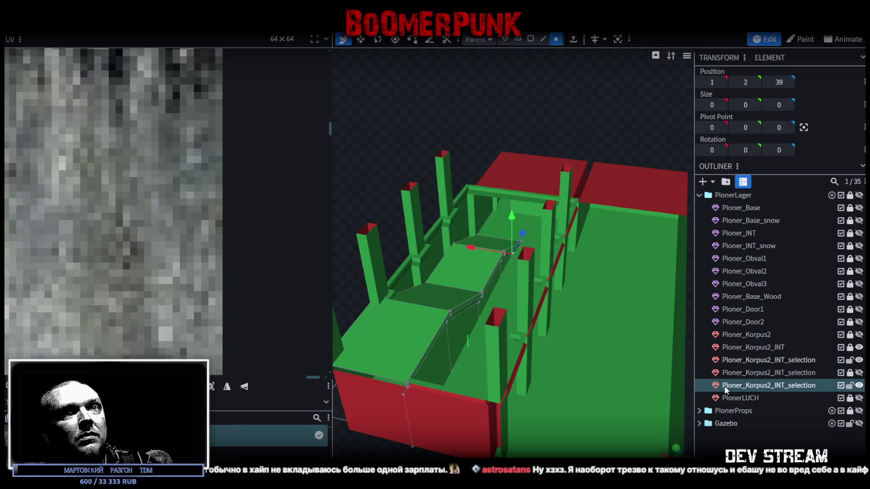
left_click(859, 372)
scroll(634, 324, "down", 3)
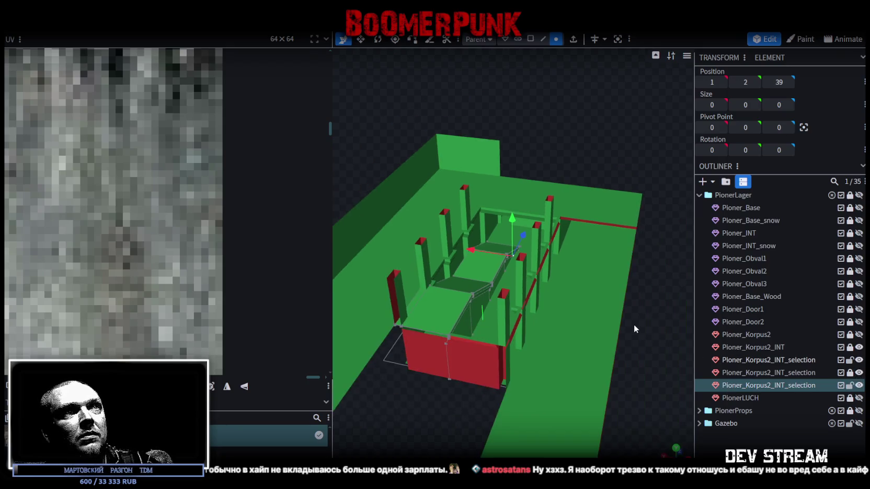
scroll(596, 317, "up", 3)
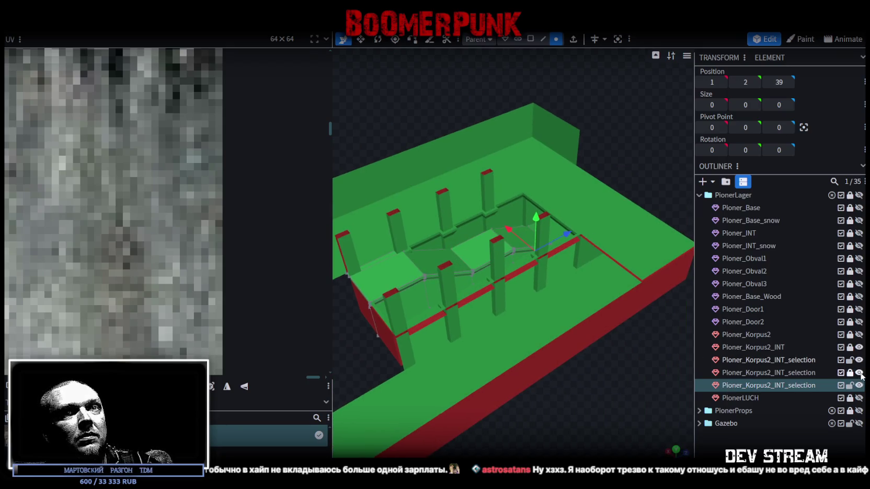
Step: Select the middle Pioner_Korpus2_INT_selection mesh and pick its raised wall faces in Face mode
left_click(608, 238)
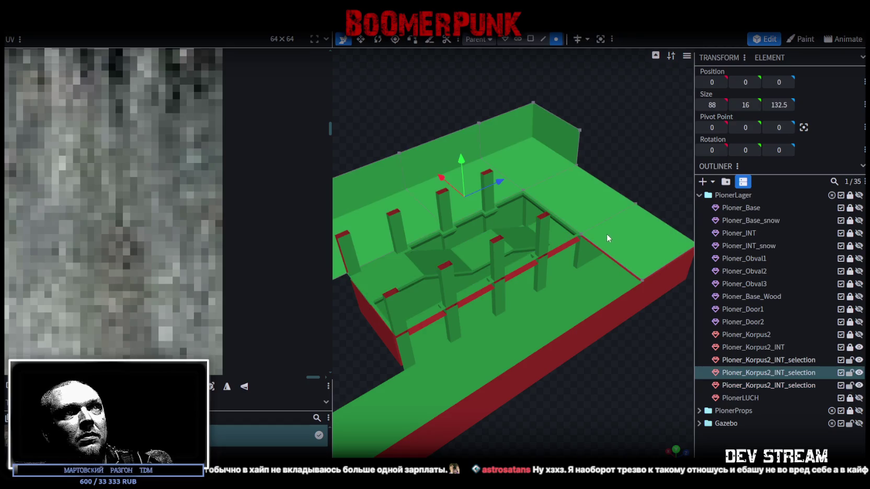
left_click(544, 41)
left_click(618, 260)
mouse_move(603, 309)
left_mouse_down()
mouse_move(627, 366)
mouse_move(555, 380)
mouse_move(565, 397)
mouse_move(618, 391)
mouse_move(506, 386)
mouse_move(440, 378)
mouse_move(434, 368)
left_mouse_up()
left_click(530, 39)
mouse_move(459, 135)
left_mouse_down()
mouse_move(342, 140)
mouse_move(477, 165)
left_mouse_up()
left_click(587, 187)
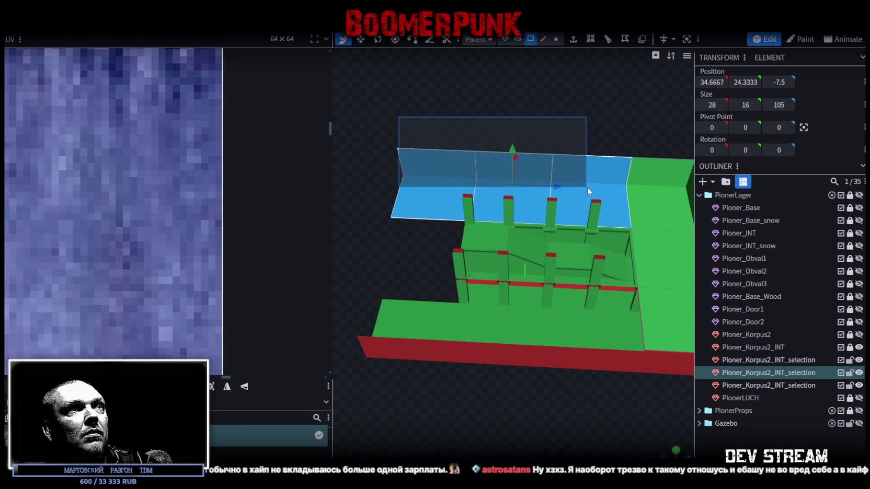
mouse_move(424, 119)
left_mouse_down()
mouse_move(552, 44)
mouse_move(464, 143)
mouse_move(399, 264)
left_mouse_up()
Step: Copy and paste the six wall faces, flip the copy across X to -34.6667, and merge vertices
right_click(398, 264)
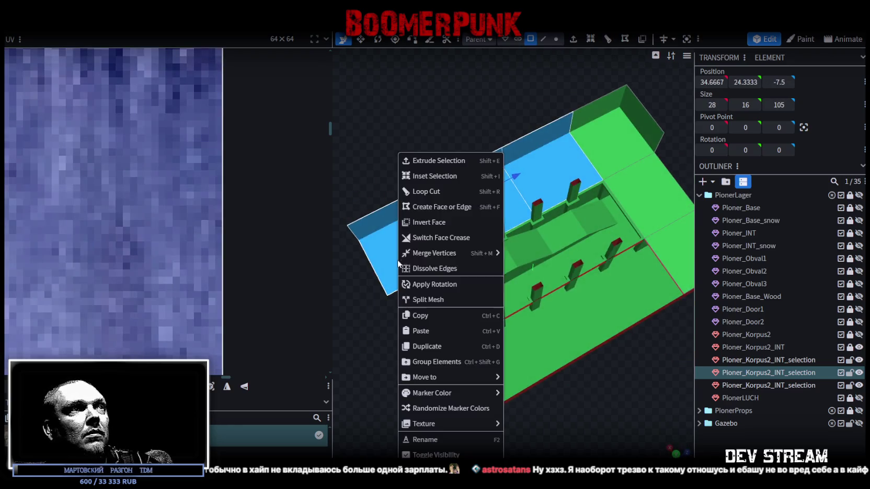
left_click(440, 318)
right_click(399, 314)
left_click(453, 332)
left_click(484, 339)
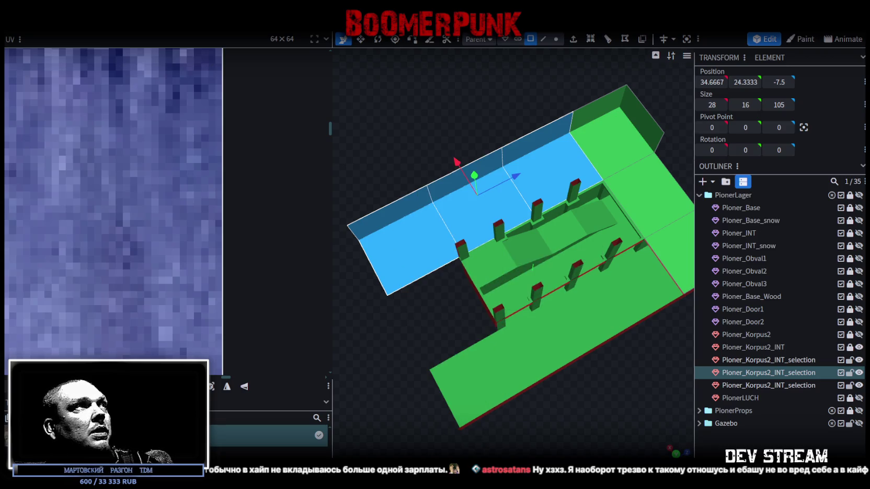
left_click(125, 32)
left_click(222, 59)
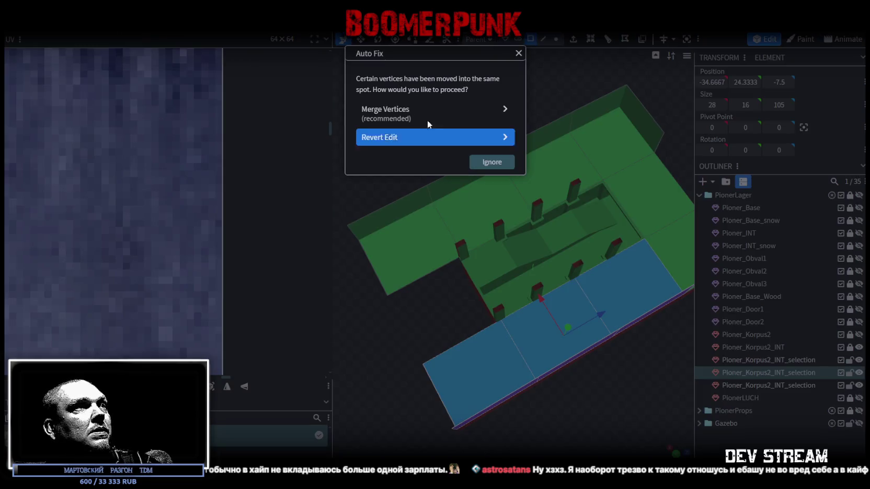
left_click(397, 112)
mouse_move(423, 275)
middle_mouse_down()
mouse_move(560, 195)
mouse_move(492, 142)
mouse_move(563, 63)
middle_mouse_up()
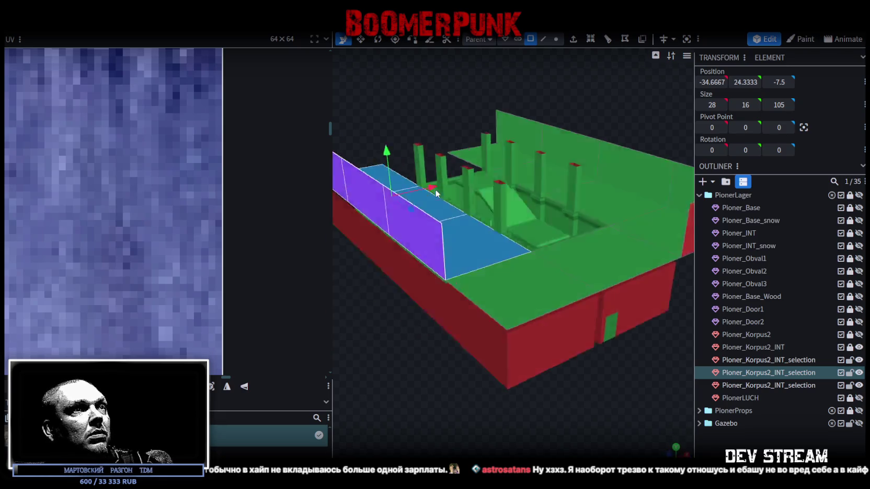
Step: Extrude the building's front top edges straight up along Y+ into a wall reaching height 35
left_click(545, 41)
left_click(470, 309)
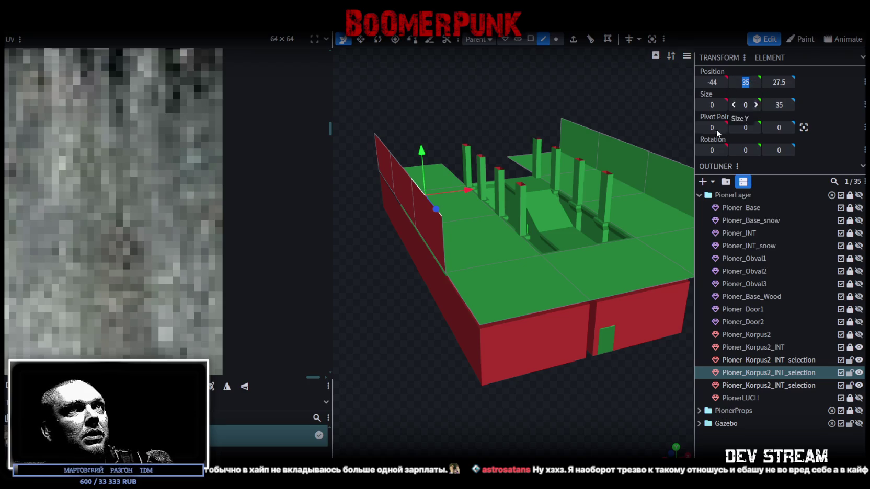
left_click(466, 309)
left_click(523, 314, "shift")
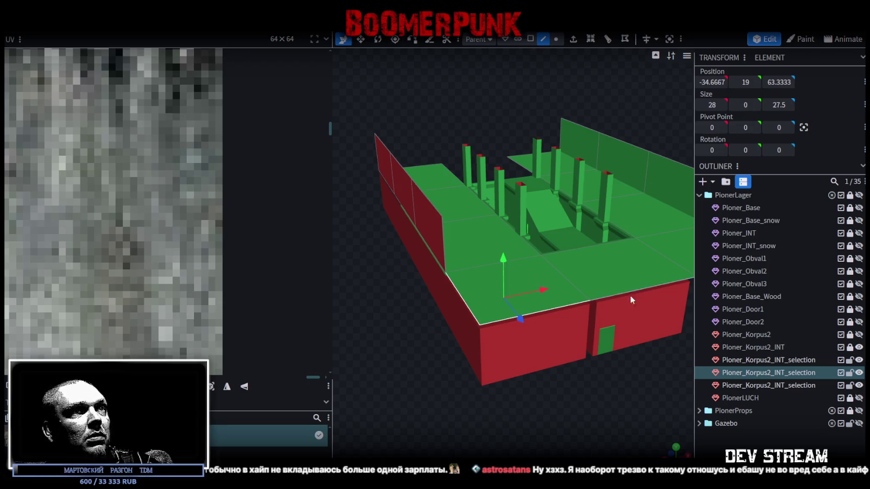
left_click(635, 292, "shift")
left_click_drag(580, 322, 583, 60)
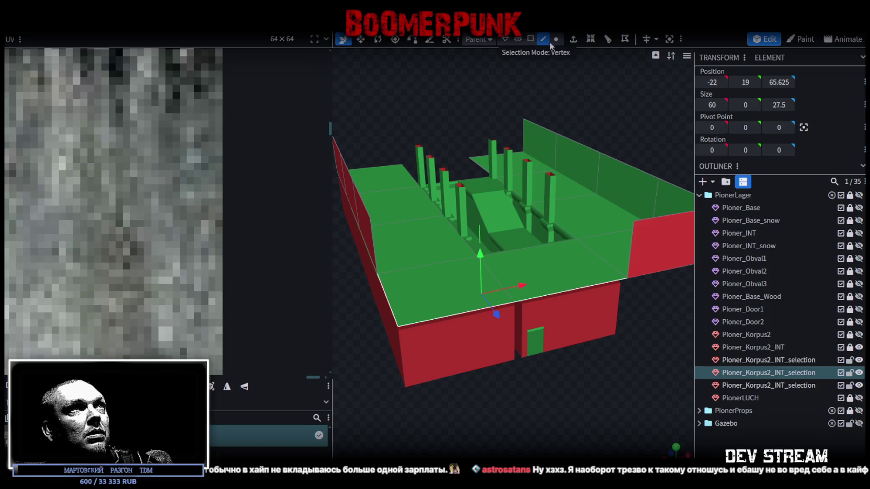
left_click(573, 39)
left_click(543, 451)
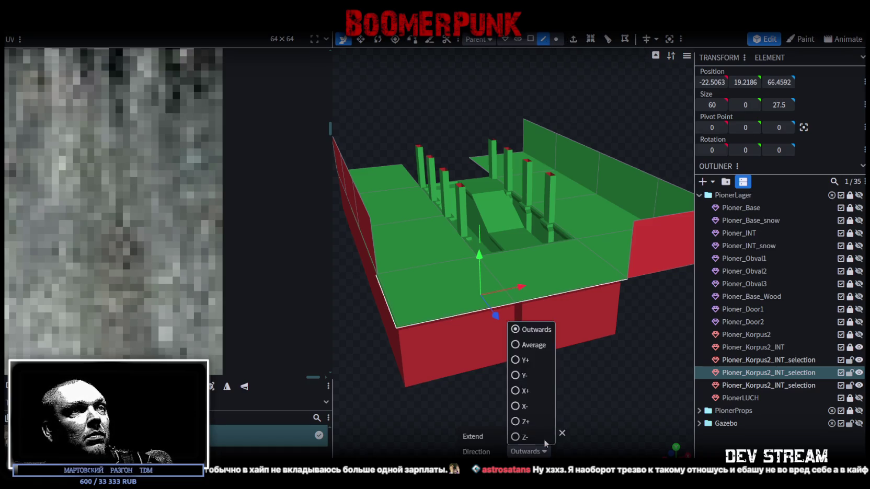
left_click(525, 360)
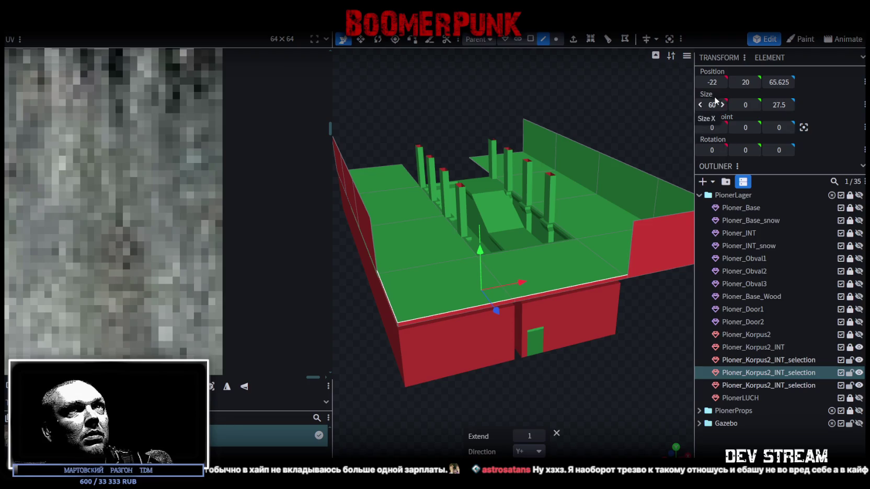
key("Return")
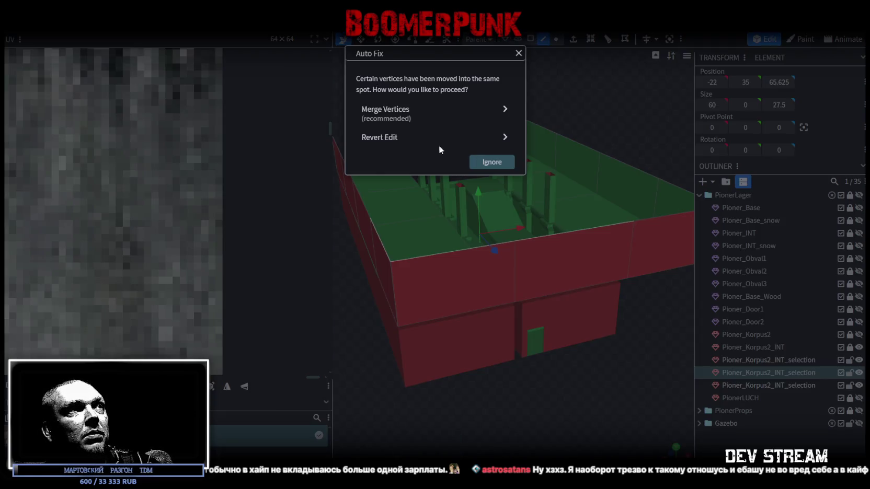
Step: Merge the duplicate vertices and switch the view to Textured
left_click(418, 113)
scroll(561, 325, "up", 5)
left_click_drag(629, 407, 639, 382)
scroll(639, 382, "down", 5)
key("z")
key("z")
key("z")
key("z")
key("z")
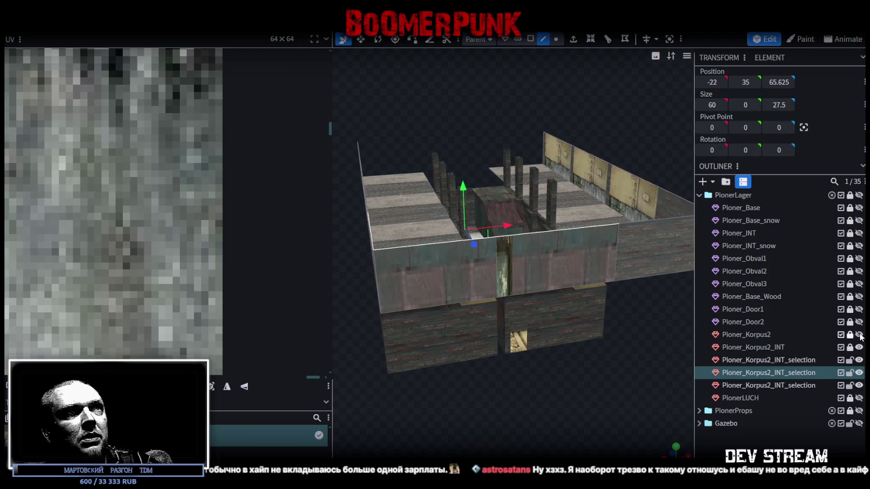
Step: Show Pioner_Korpus2 in a front view, then hide it and view the interior from above
left_click(859, 335)
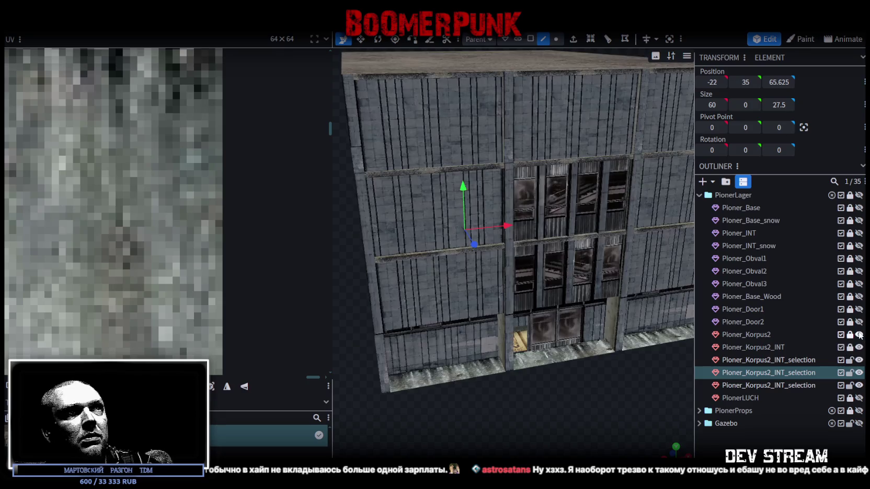
key("KP_1")
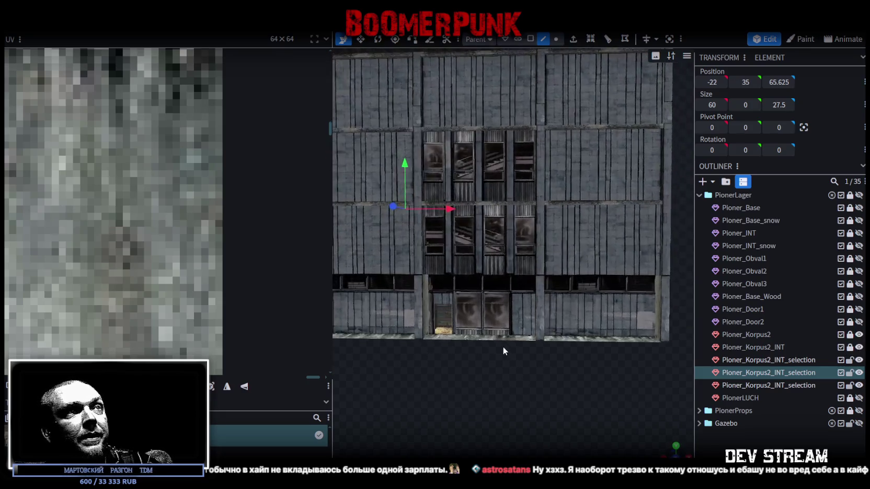
double_click(859, 335)
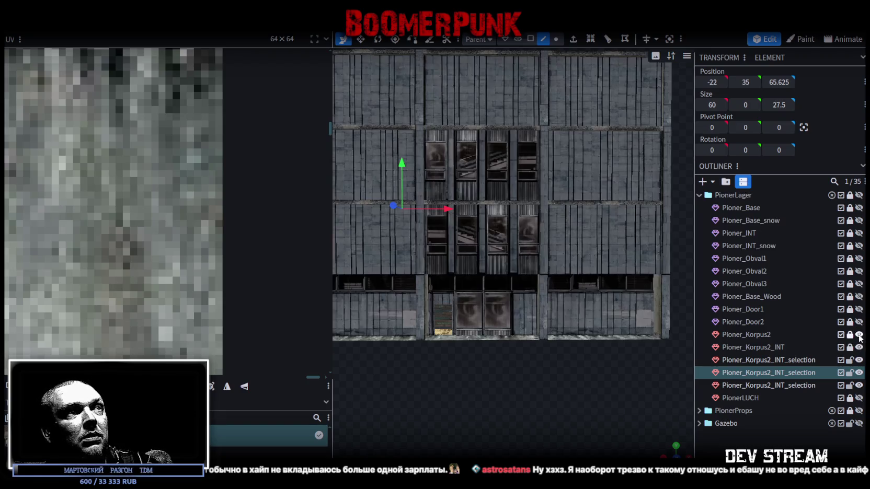
left_click(859, 335)
mouse_move(530, 302)
left_mouse_down()
mouse_move(609, 198)
mouse_move(624, 202)
left_mouse_up()
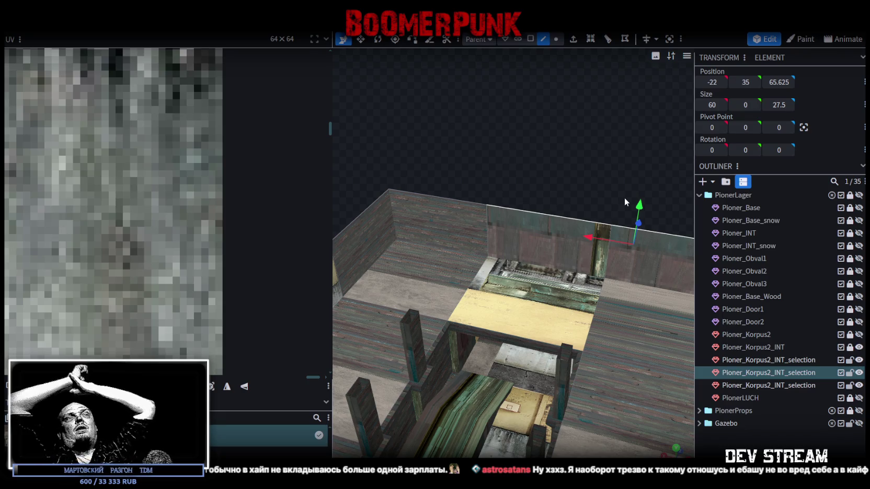
Step: In face selection mode, select one post of the Pioner_Korpus2_INT interior mesh
mouse_move(391, 220)
left_mouse_down()
mouse_move(469, 232)
mouse_move(543, 178)
mouse_move(533, 188)
mouse_move(622, 311)
mouse_move(602, 324)
mouse_move(424, 322)
mouse_move(578, 274)
mouse_move(601, 391)
mouse_move(408, 389)
mouse_move(385, 369)
mouse_move(408, 346)
left_mouse_up()
left_click(477, 262)
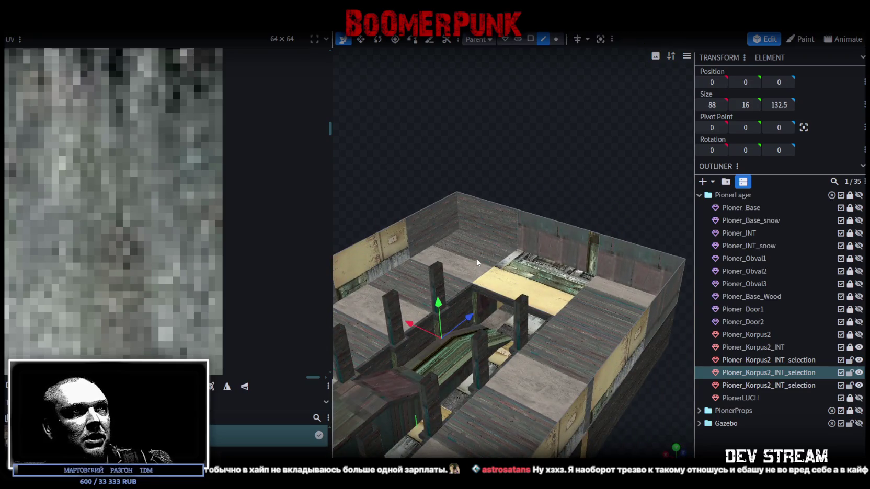
left_click(465, 279)
mouse_move(465, 279)
left_mouse_down()
mouse_move(589, 222)
mouse_move(514, 363)
mouse_move(596, 364)
mouse_move(588, 378)
mouse_move(555, 398)
mouse_move(549, 374)
mouse_move(511, 323)
mouse_move(540, 371)
mouse_move(583, 373)
mouse_move(496, 348)
mouse_move(540, 365)
mouse_move(481, 386)
mouse_move(487, 377)
mouse_move(462, 374)
left_mouse_up()
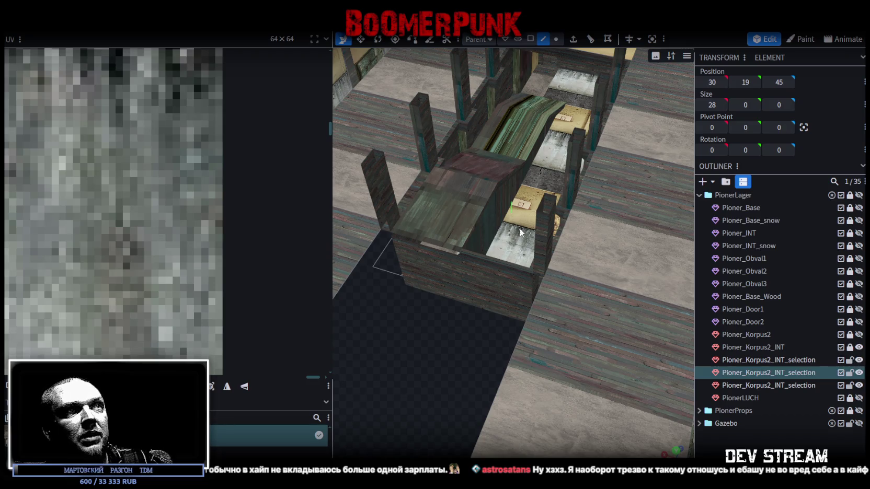
left_click(530, 38)
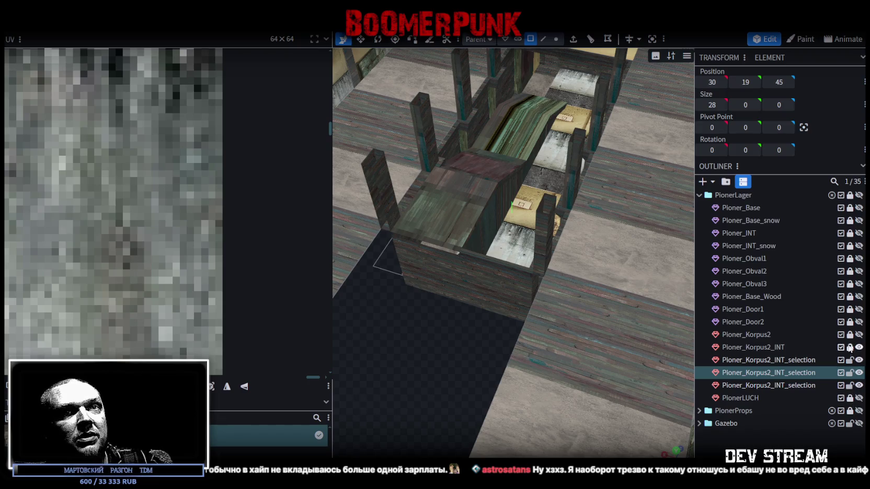
left_click(539, 254)
mouse_move(538, 253)
left_mouse_down()
mouse_move(467, 327)
mouse_move(512, 333)
mouse_move(484, 316)
mouse_move(477, 318)
mouse_move(592, 347)
mouse_move(577, 333)
mouse_move(628, 323)
mouse_move(631, 304)
mouse_move(687, 299)
mouse_move(476, 309)
mouse_move(438, 300)
mouse_move(459, 295)
mouse_move(439, 323)
mouse_move(452, 283)
mouse_move(428, 247)
mouse_move(476, 359)
mouse_move(423, 371)
mouse_move(521, 387)
mouse_move(526, 383)
mouse_move(478, 373)
mouse_move(519, 378)
mouse_move(575, 346)
mouse_move(580, 320)
mouse_move(571, 293)
mouse_move(502, 403)
mouse_move(529, 439)
mouse_move(612, 384)
mouse_move(580, 324)
mouse_move(568, 276)
mouse_move(628, 299)
mouse_move(621, 302)
mouse_move(663, 296)
mouse_move(574, 261)
mouse_move(609, 259)
mouse_move(551, 261)
mouse_move(569, 245)
mouse_move(530, 229)
mouse_move(512, 234)
mouse_move(570, 231)
left_mouse_up()
left_click(543, 39)
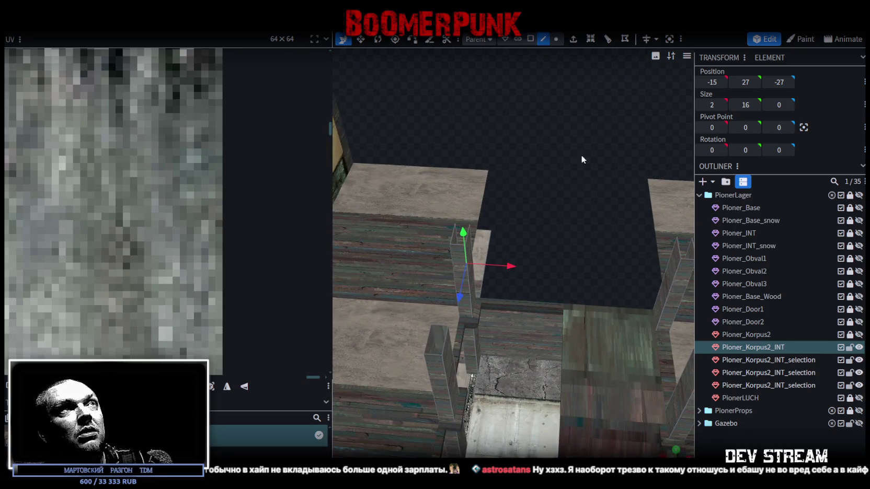
Step: Extrude a post edge along X+ and stretch the new partition wall out to 44
left_click_drag(574, 141, 546, 182)
left_click(437, 270)
left_click_drag(552, 248, 545, 238)
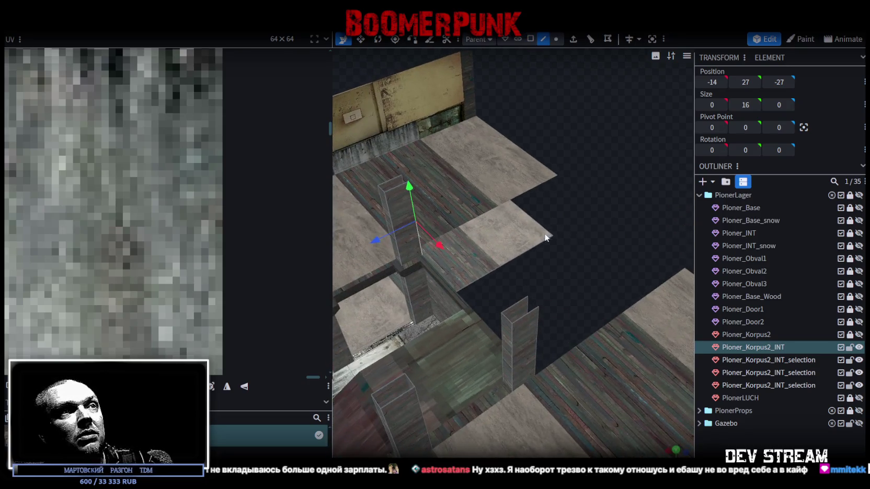
left_click(528, 304, "shift")
mouse_move(529, 303)
left_mouse_down()
mouse_move(641, 203)
mouse_move(569, 231)
mouse_move(431, 229)
mouse_move(577, 344)
left_mouse_up()
left_click(544, 224)
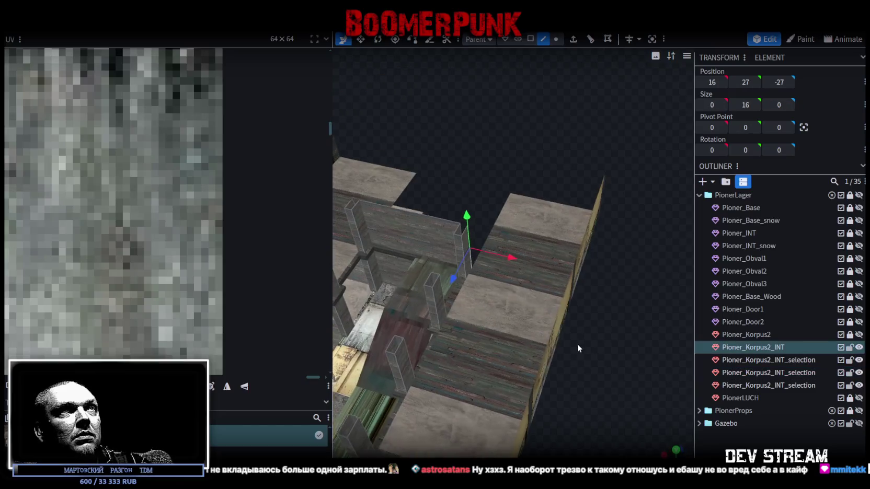
left_click(591, 39)
left_click_drag(604, 183, 654, 297)
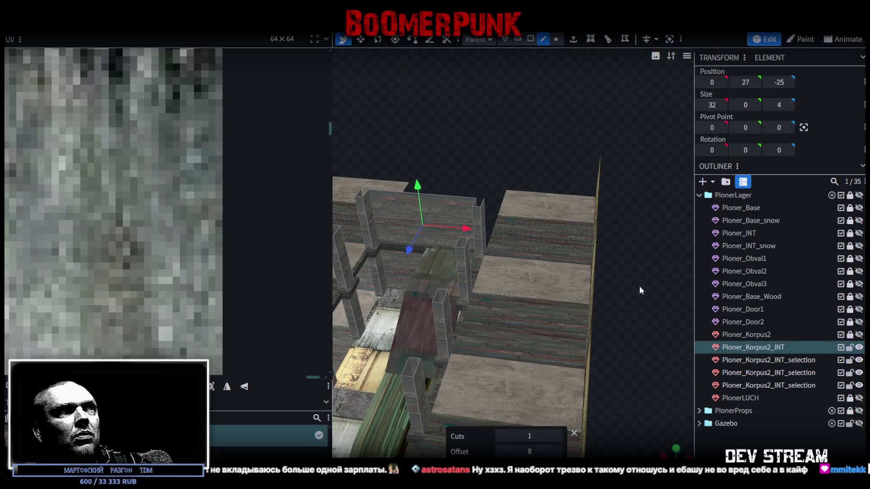
left_click(573, 40)
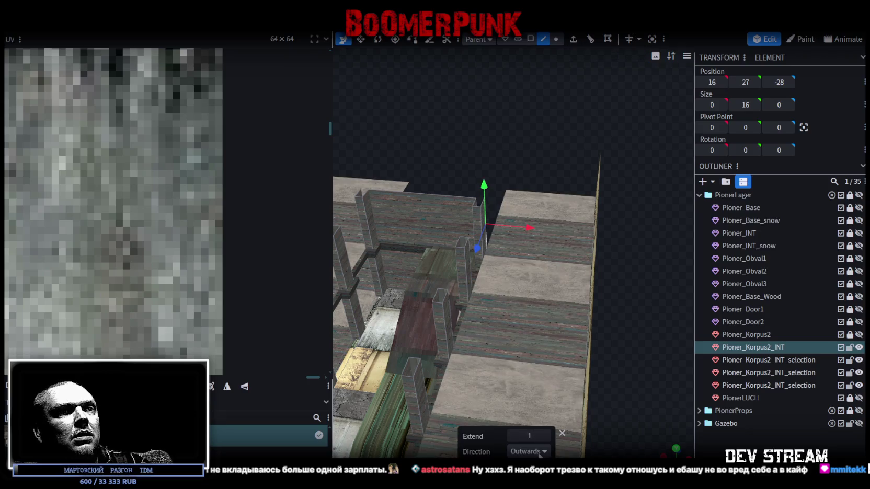
left_click(539, 452)
left_click(523, 390)
mouse_move(532, 232)
left_mouse_down()
mouse_move(639, 243)
mouse_move(435, 312)
mouse_move(601, 358)
mouse_move(458, 245)
mouse_move(445, 254)
left_mouse_up()
Step: In face mode, select the new wall face together with the floor face
left_click(490, 316)
left_click_drag(489, 317, 480, 89)
left_click(530, 39)
left_click(503, 200)
mouse_move(513, 193)
left_mouse_down()
mouse_move(485, 173)
mouse_move(458, 185)
mouse_move(484, 179)
mouse_move(495, 201)
left_mouse_up()
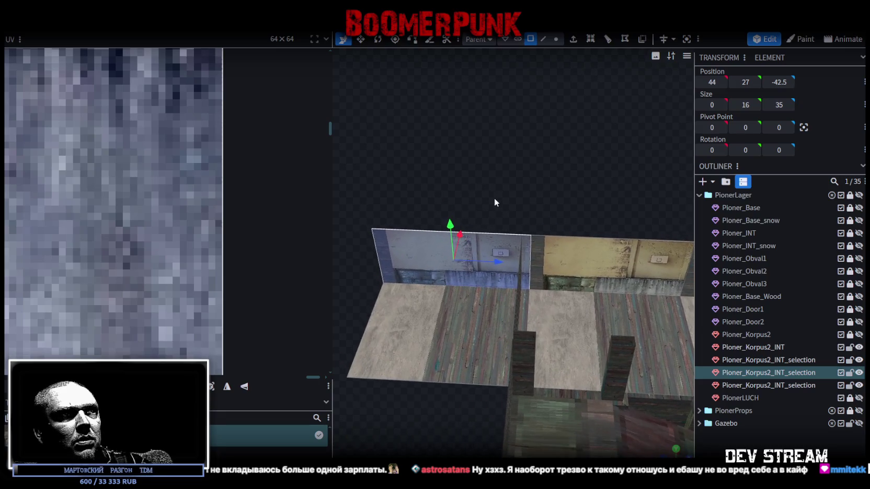
left_click(457, 324, "shift")
mouse_move(544, 189)
left_mouse_down()
mouse_move(492, 223)
mouse_move(518, 163)
mouse_move(562, 130)
mouse_move(483, 257)
mouse_move(501, 164)
mouse_move(461, 186)
mouse_move(612, 186)
mouse_move(564, 190)
mouse_move(502, 225)
left_mouse_up()
Step: Select the faces of the row of four pillars
left_click(483, 257)
left_click(468, 243)
left_click(527, 309, "shift")
mouse_move(527, 309)
left_mouse_down()
mouse_move(574, 298)
mouse_move(515, 253)
left_mouse_up()
right_click_drag(605, 333, 570, 301)
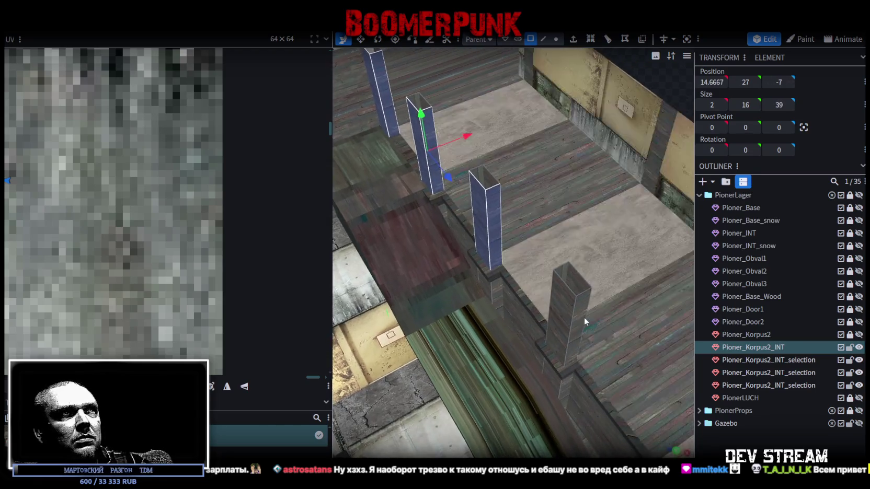
left_click(424, 102, "shift")
left_click(560, 295, "shift")
left_click(578, 314, "shift")
scroll(594, 358, "down", 5)
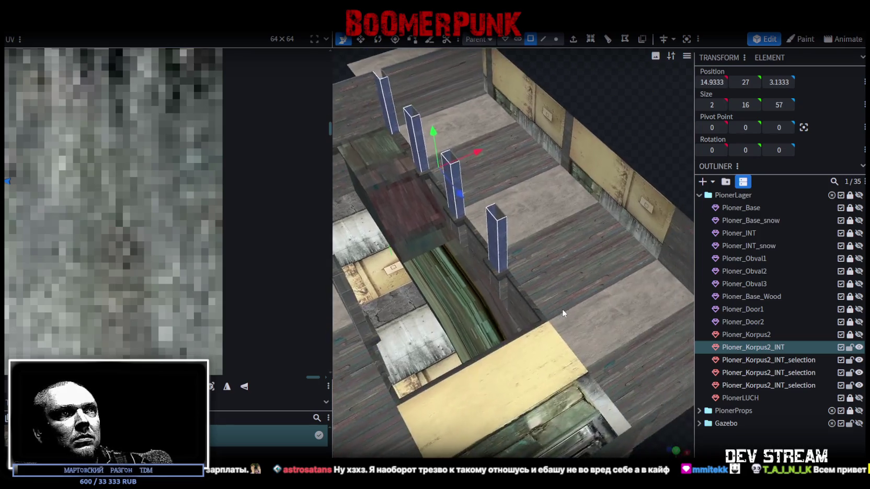
scroll(507, 296, "up", 5)
right_click(503, 292)
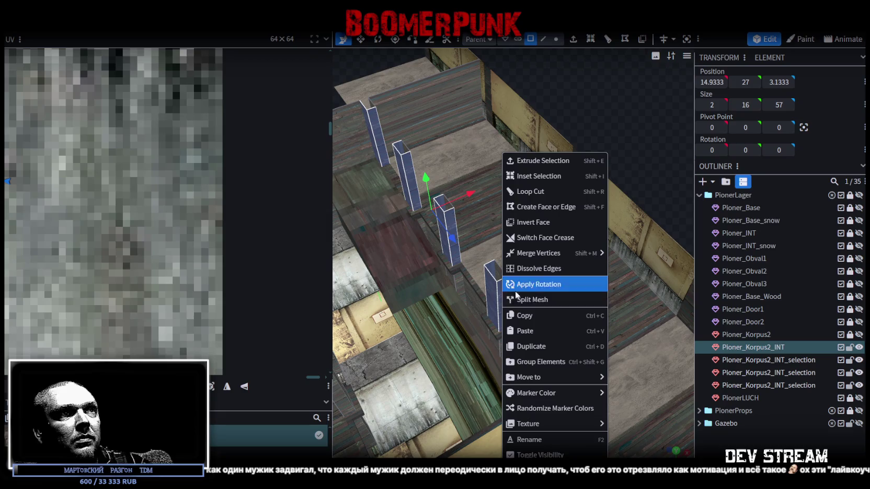
Step: Copy the pillar faces, paste them as a mesh selection, and move them to the far wall
left_click(538, 316)
right_click(501, 290)
left_click(539, 331)
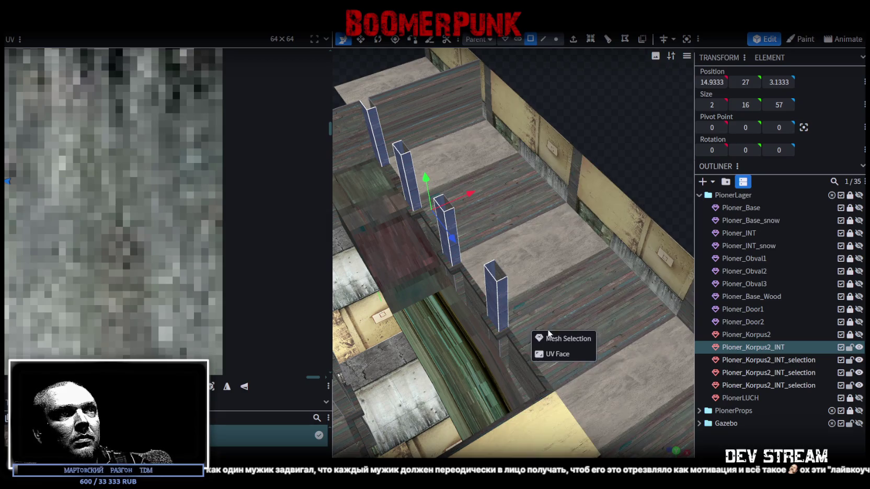
left_click(557, 337)
left_click_drag(464, 189, 595, 160)
right_click_drag(596, 160, 532, 272)
scroll(533, 273, "up", 3)
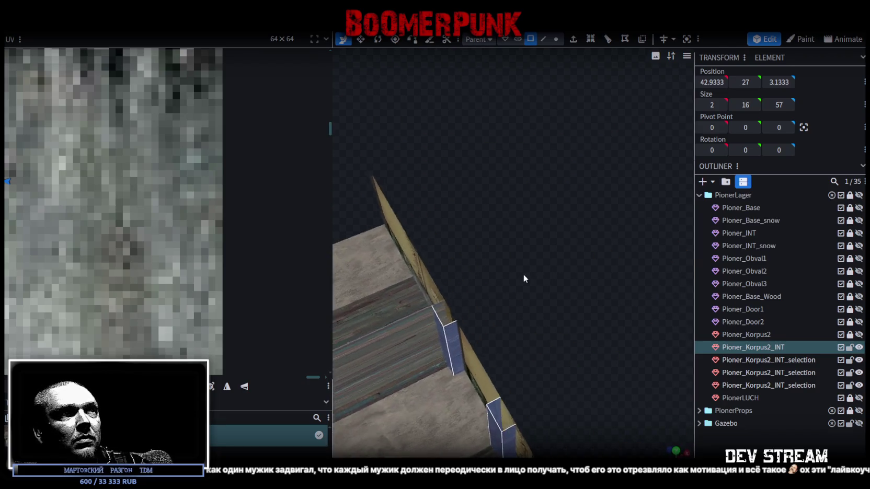
scroll(562, 265, "up", 3)
Step: Shift the pasted pillar's edge by -2 to meet the wall and merge the overlapping vertices
left_click(543, 39)
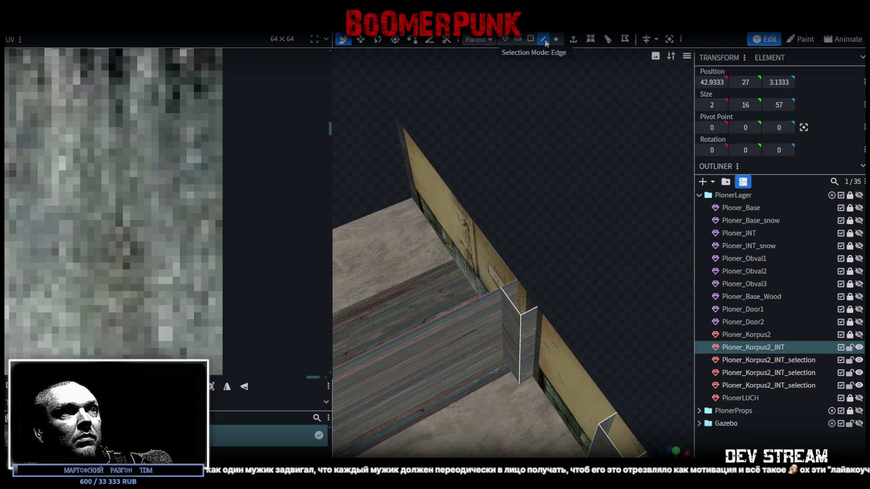
left_click(516, 291)
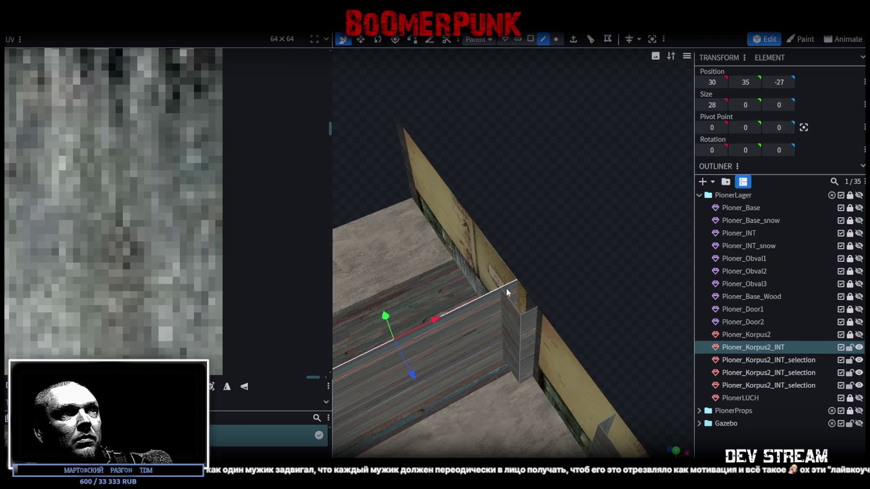
left_click_drag(554, 302, 539, 309)
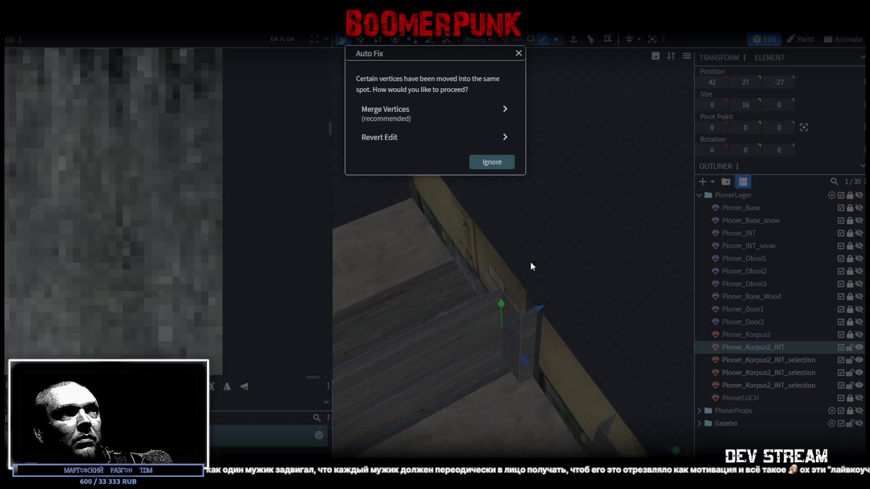
left_click(430, 120)
mouse_move(557, 352)
left_mouse_down()
mouse_move(605, 314)
mouse_move(664, 289)
mouse_move(641, 276)
mouse_move(588, 277)
mouse_move(596, 292)
mouse_move(521, 206)
mouse_move(578, 228)
mouse_move(553, 199)
mouse_move(486, 181)
mouse_move(576, 223)
mouse_move(515, 224)
mouse_move(470, 197)
mouse_move(645, 247)
mouse_move(546, 384)
mouse_move(495, 360)
mouse_move(477, 368)
mouse_move(624, 325)
mouse_move(551, 417)
mouse_move(603, 434)
mouse_move(572, 434)
left_mouse_up()
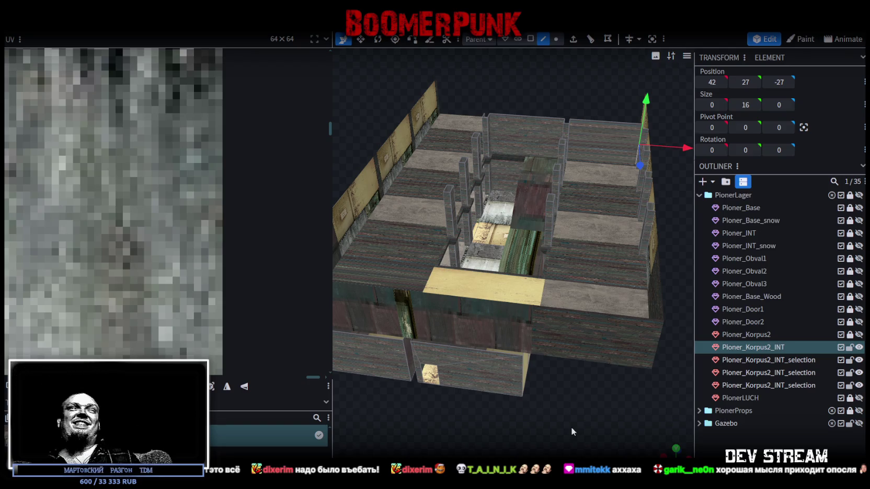
mouse_move(571, 426)
left_mouse_down()
mouse_move(540, 403)
mouse_move(546, 440)
left_mouse_up()
Step: Copy and paste the tall interior post, sliding the duplicate along the depth axis
scroll(426, 434, "up", 5)
mouse_move(427, 434)
left_mouse_down()
mouse_move(513, 411)
mouse_move(479, 346)
mouse_move(506, 376)
mouse_move(430, 362)
mouse_move(519, 334)
mouse_move(482, 387)
mouse_move(529, 291)
mouse_move(511, 165)
left_mouse_up()
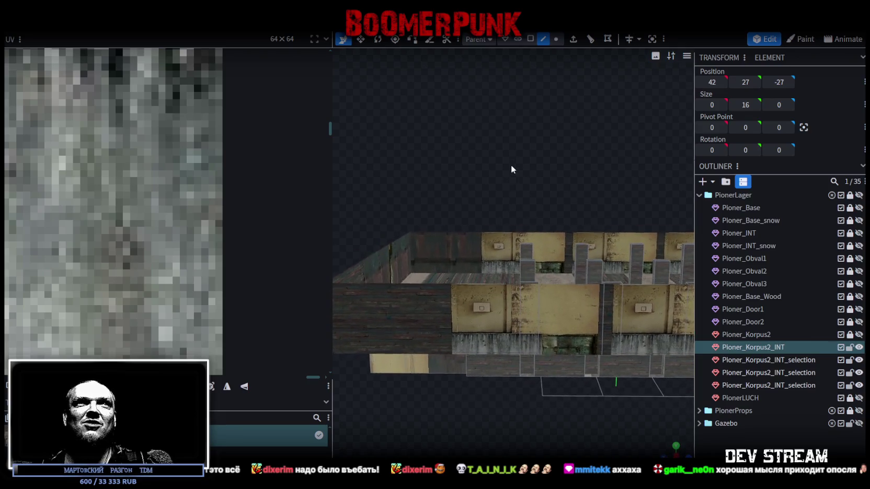
left_click(508, 206)
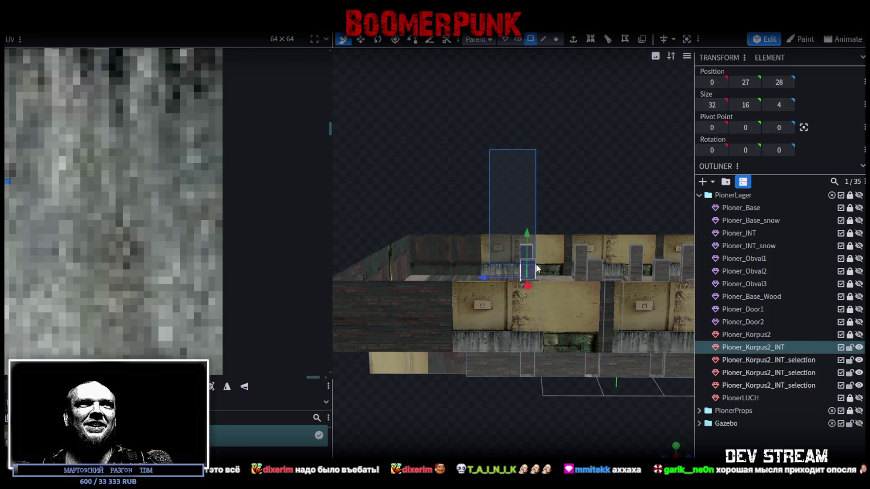
mouse_move(586, 179)
left_mouse_down()
mouse_move(560, 247)
mouse_move(609, 231)
left_mouse_up()
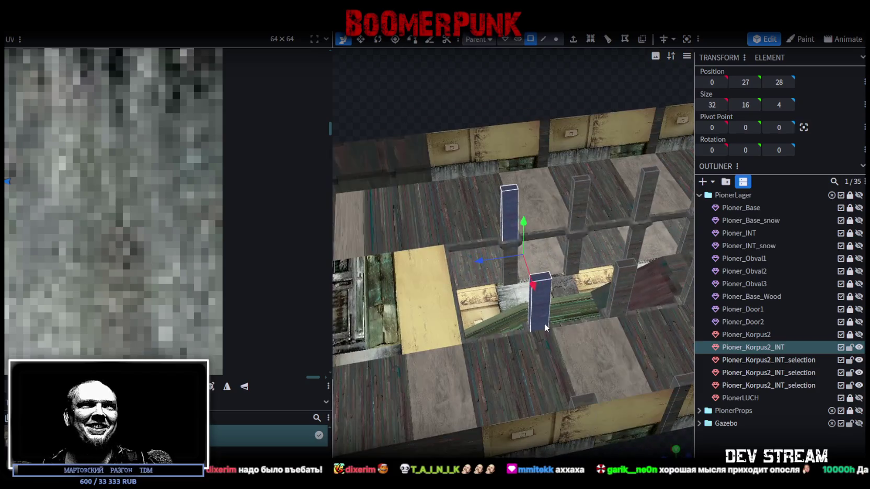
right_click(544, 324)
left_click(545, 322)
right_click(541, 324)
left_click(575, 337)
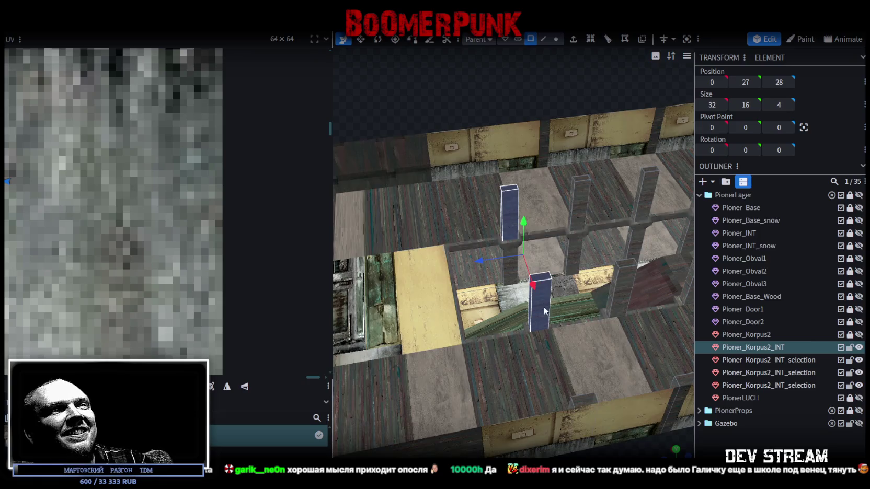
left_click_drag(479, 258, 408, 270)
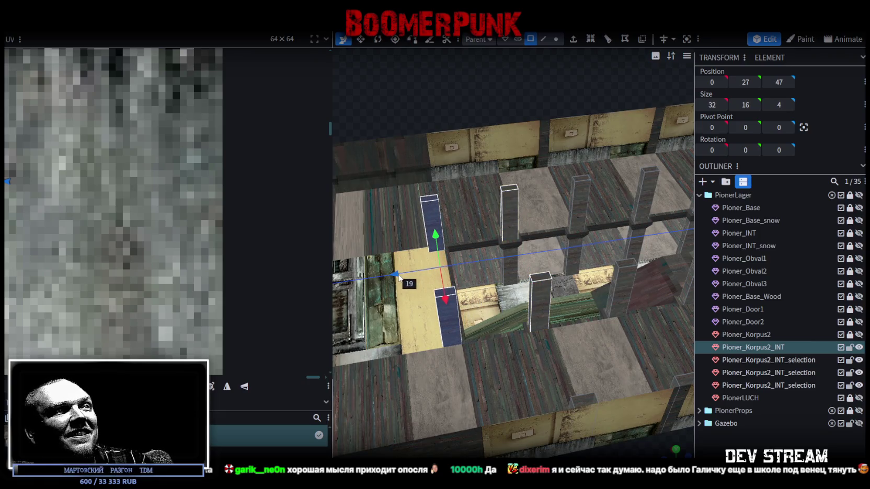
right_click_drag(376, 149, 435, 125)
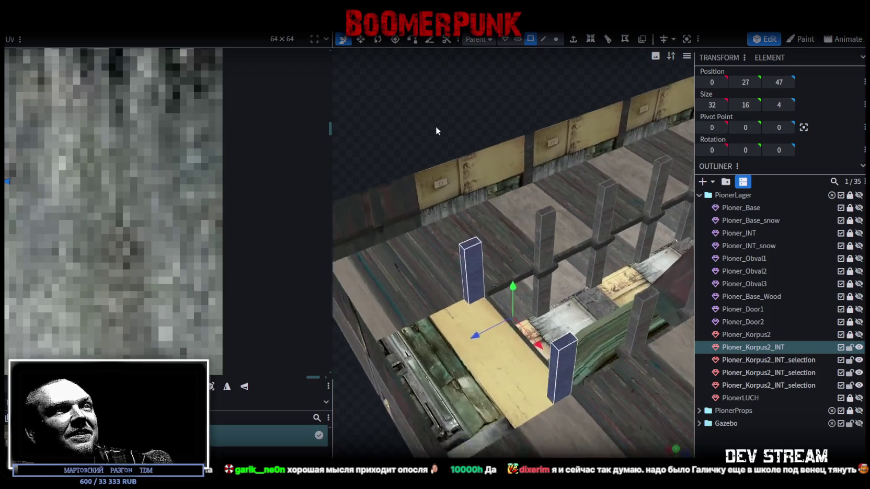
Step: Move the two post faces beside the plank ledge along Z to 47
left_click(434, 283)
left_click(600, 376, "shift")
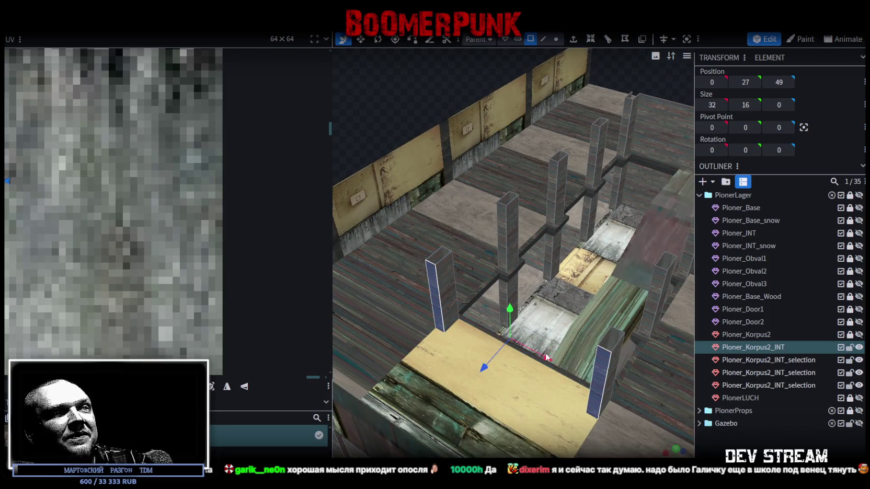
left_click_drag(485, 356, 482, 389)
scroll(482, 389, "down", 3)
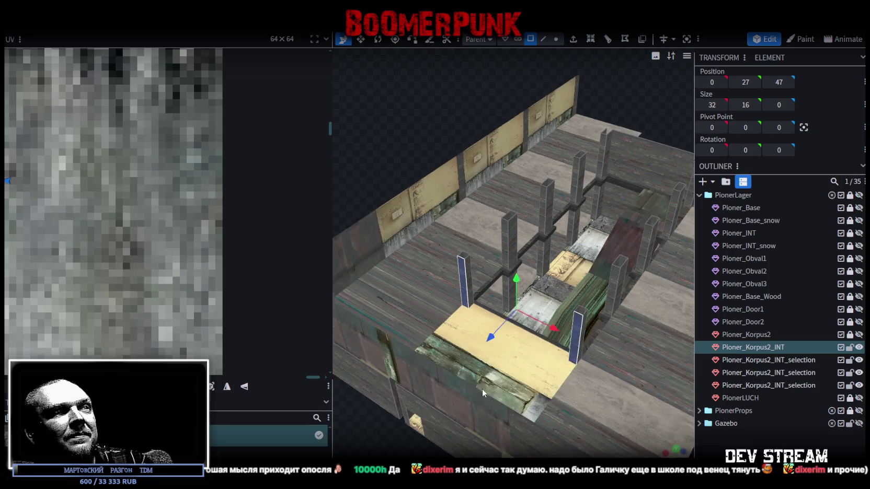
mouse_move(487, 451)
right_mouse_down()
mouse_move(413, 420)
mouse_move(574, 342)
mouse_move(479, 380)
mouse_move(677, 348)
mouse_move(580, 350)
right_mouse_up()
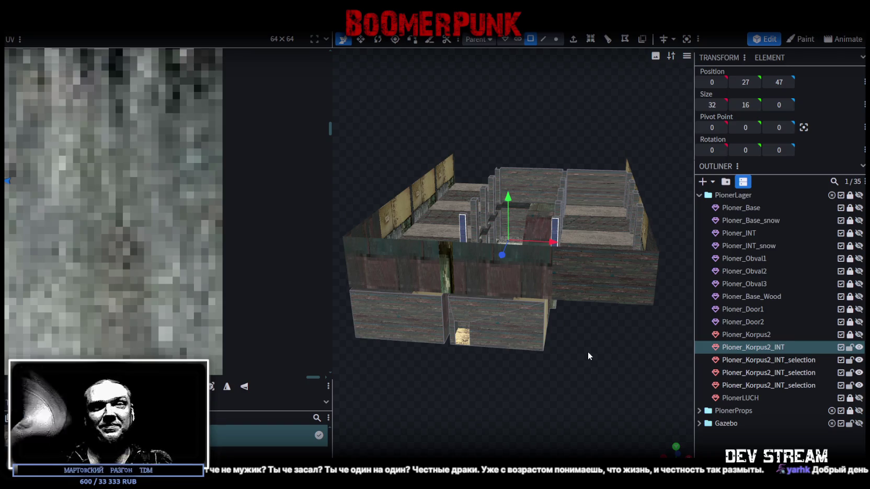
mouse_move(587, 351)
left_mouse_down()
mouse_move(405, 384)
mouse_move(415, 312)
mouse_move(443, 381)
mouse_move(487, 376)
mouse_move(602, 393)
left_mouse_up()
scroll(405, 384, "up", 3)
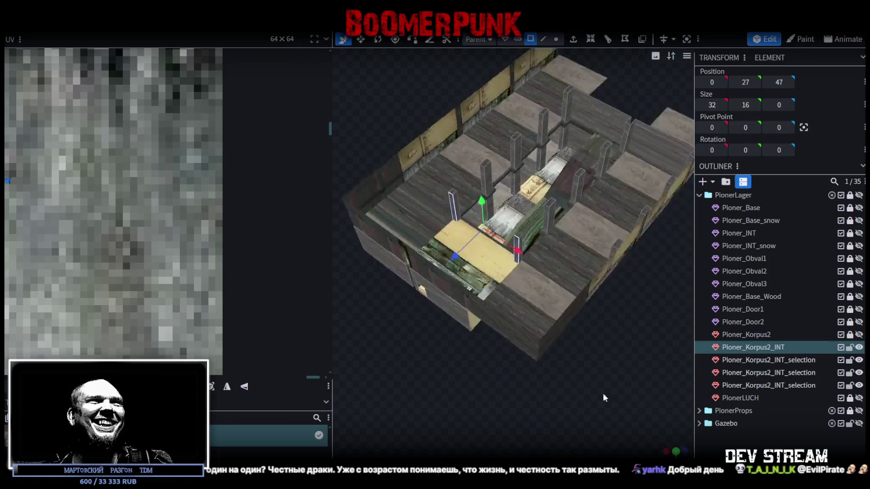
scroll(508, 385, "up", 3)
mouse_move(508, 386)
left_mouse_down()
mouse_move(491, 376)
mouse_move(549, 285)
mouse_move(488, 207)
mouse_move(495, 137)
mouse_move(471, 135)
mouse_move(446, 216)
mouse_move(453, 257)
mouse_move(544, 320)
mouse_move(532, 315)
mouse_move(516, 282)
mouse_move(437, 282)
mouse_move(446, 297)
mouse_move(488, 299)
mouse_move(416, 290)
mouse_move(496, 313)
mouse_move(473, 353)
mouse_move(559, 346)
mouse_move(570, 362)
mouse_move(516, 361)
mouse_move(550, 337)
mouse_move(462, 326)
mouse_move(531, 333)
mouse_move(457, 331)
mouse_move(451, 338)
mouse_move(514, 333)
mouse_move(492, 310)
mouse_move(443, 323)
mouse_move(296, 335)
mouse_move(493, 333)
mouse_move(509, 271)
mouse_move(529, 270)
mouse_move(487, 293)
mouse_move(462, 293)
mouse_move(610, 335)
mouse_move(524, 371)
mouse_move(543, 378)
mouse_move(411, 370)
mouse_move(441, 364)
mouse_move(614, 396)
mouse_move(606, 399)
mouse_move(560, 337)
left_mouse_up()
left_click(551, 282)
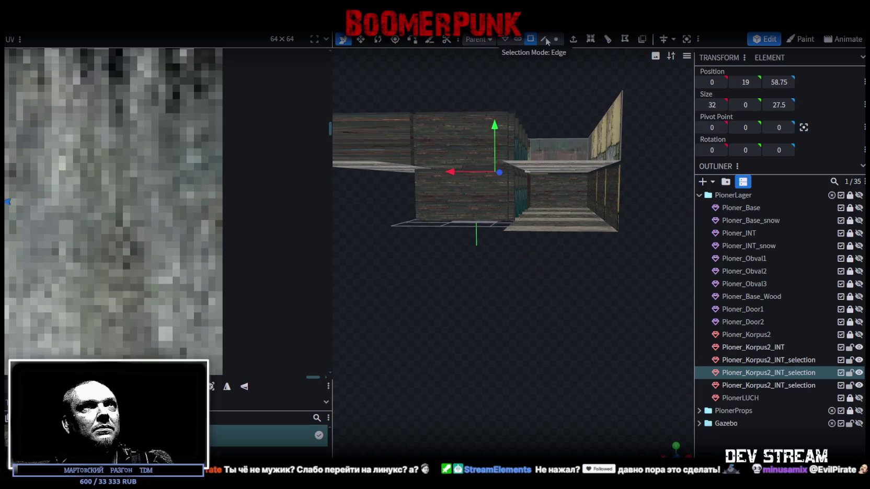
left_click_drag(583, 135, 632, 248)
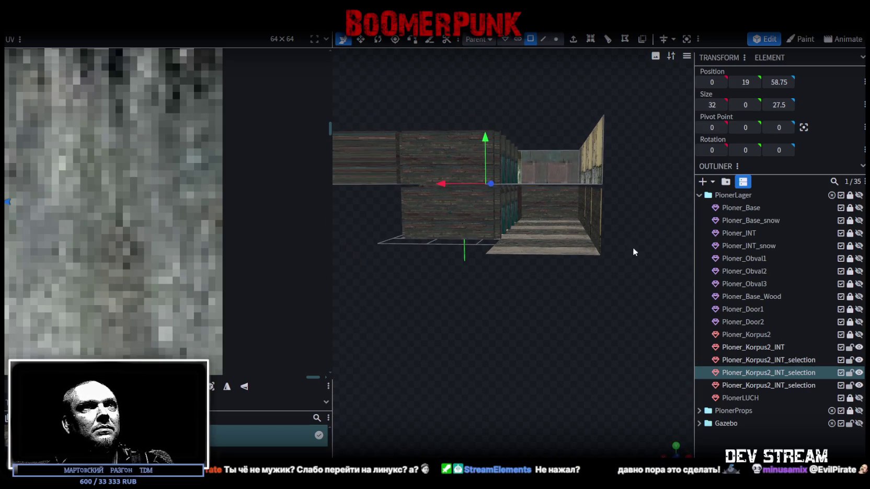
left_click(561, 216)
left_click(545, 202)
left_click_drag(545, 202, 604, 264)
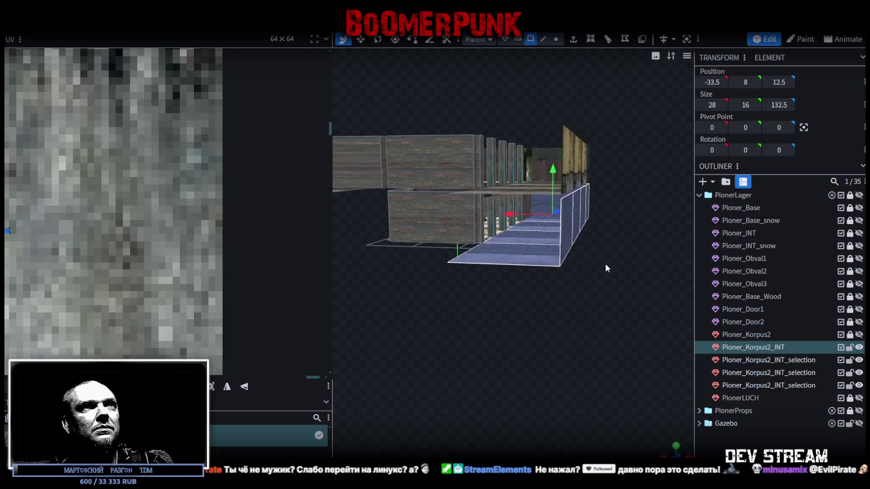
scroll(603, 263, "up", 3)
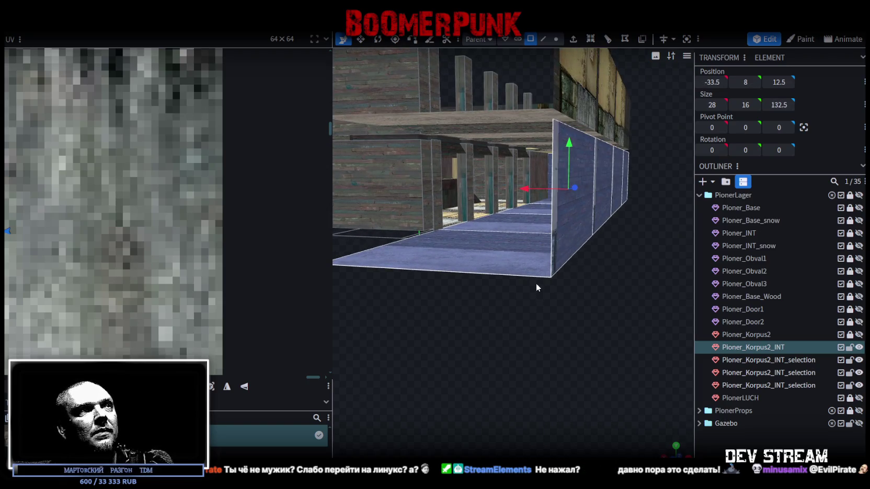
left_click(505, 224)
mouse_move(566, 270)
left_mouse_down()
mouse_move(617, 290)
mouse_move(607, 291)
left_mouse_up()
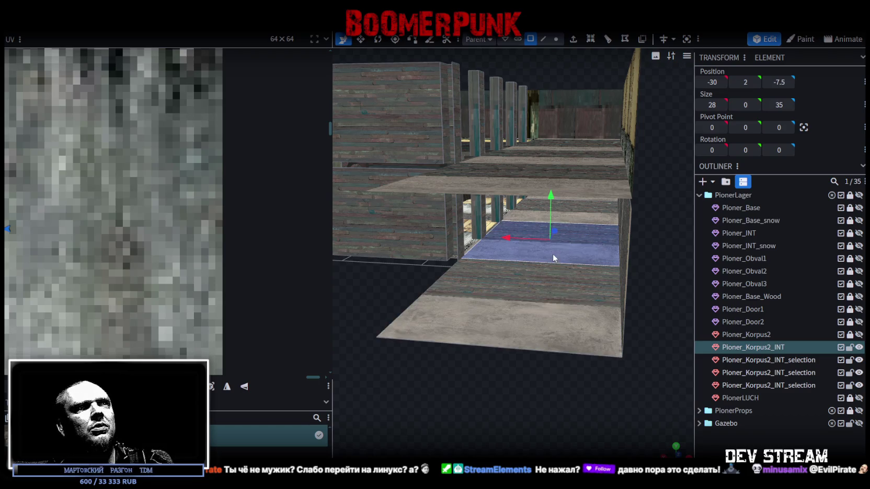
mouse_move(552, 254)
left_mouse_down()
mouse_move(598, 279)
mouse_move(623, 275)
mouse_move(615, 270)
left_mouse_up()
left_click(547, 184, "shift")
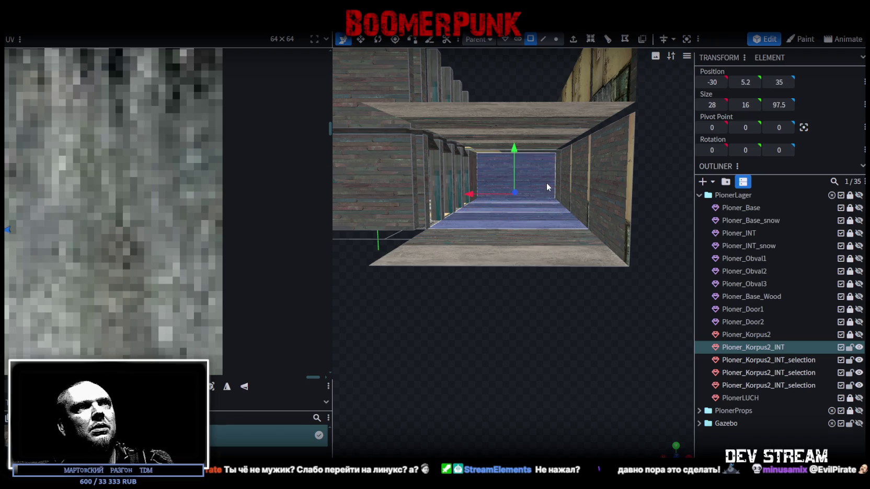
left_click(558, 178, "shift")
left_click(585, 179, "shift")
mouse_move(585, 179)
left_mouse_down()
mouse_move(544, 338)
mouse_move(536, 279)
left_mouse_up()
left_click(546, 237, "shift")
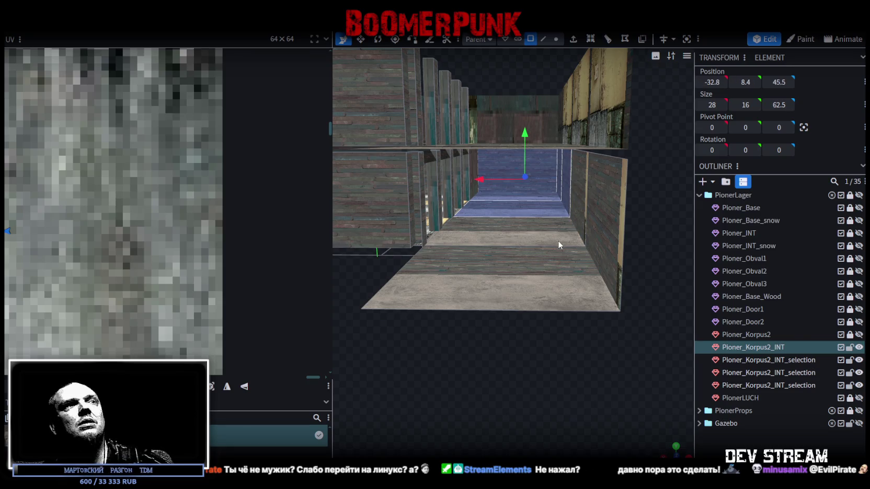
left_click(545, 236, "shift")
mouse_move(547, 251)
left_mouse_down()
mouse_move(554, 324)
mouse_move(563, 255)
mouse_move(599, 299)
mouse_move(517, 281)
mouse_move(534, 296)
mouse_move(480, 291)
mouse_move(502, 301)
left_mouse_up()
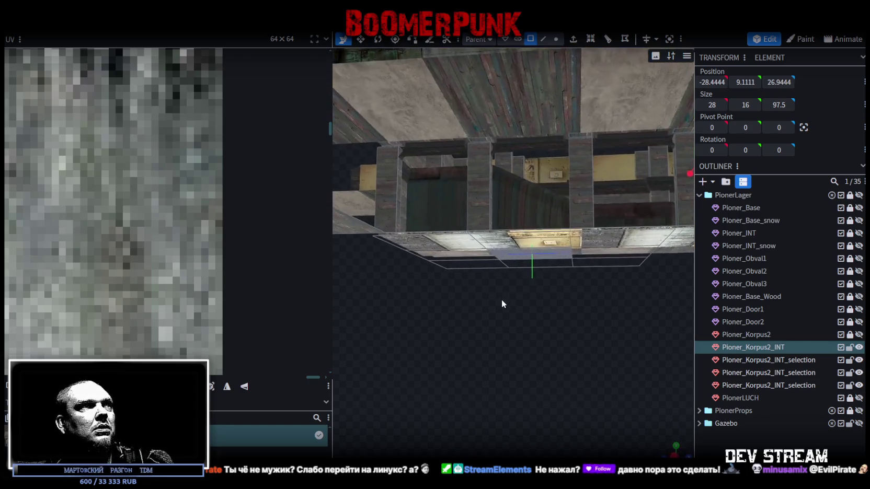
left_click(393, 182)
left_click(484, 178, "shift")
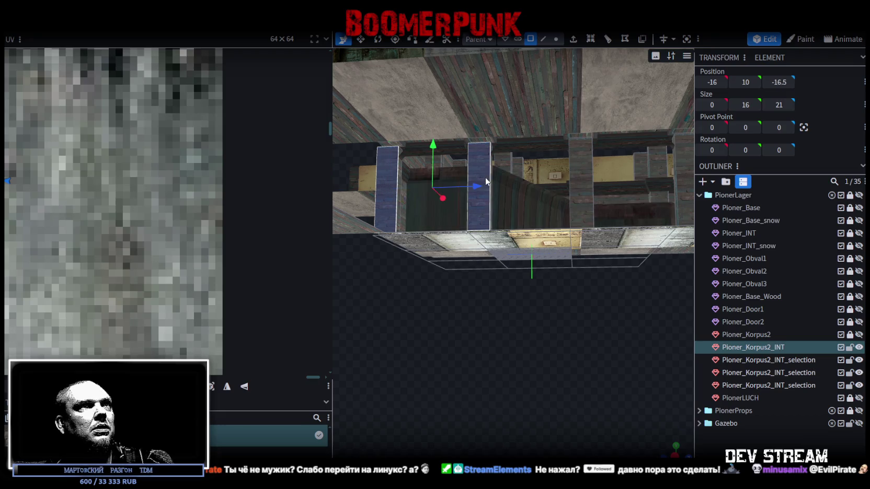
mouse_move(596, 165)
left_mouse_down()
mouse_move(590, 324)
mouse_move(549, 175)
mouse_move(593, 343)
mouse_move(631, 333)
mouse_move(470, 306)
mouse_move(508, 202)
left_mouse_up()
left_click(550, 180, "shift")
left_click(508, 201, "shift")
mouse_move(507, 347)
left_mouse_down()
mouse_move(520, 362)
mouse_move(507, 364)
mouse_move(581, 393)
mouse_move(545, 420)
mouse_move(484, 423)
mouse_move(555, 73)
left_mouse_up()
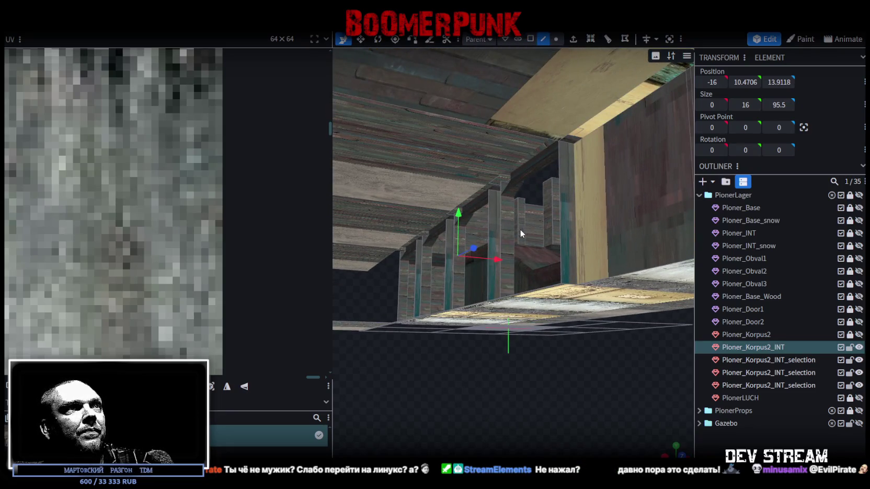
left_click(580, 204)
mouse_move(566, 193)
left_mouse_down()
mouse_move(567, 389)
mouse_move(556, 329)
left_mouse_up()
left_click(559, 282)
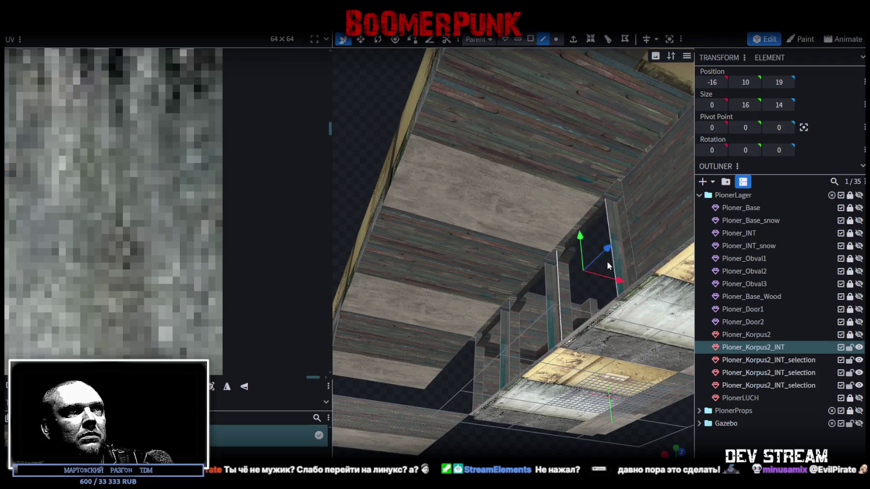
left_click_drag(614, 252, 594, 247)
left_click(588, 248)
left_click(639, 216)
left_click(542, 286)
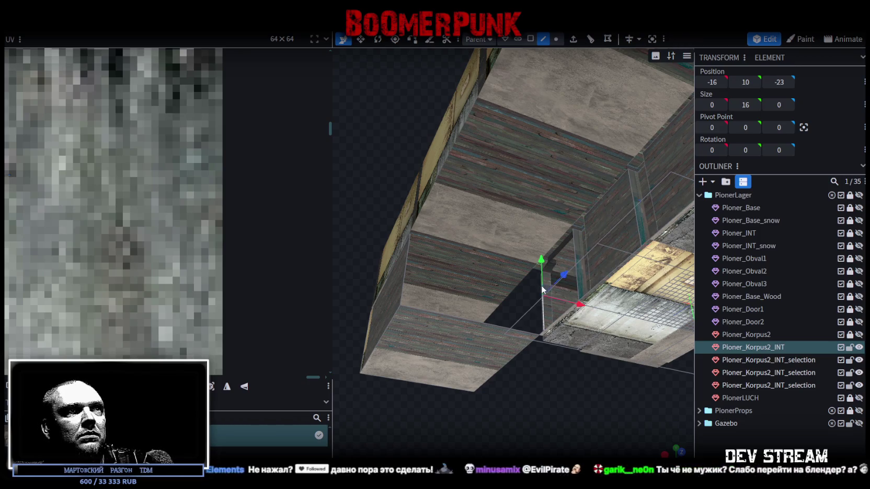
scroll(457, 365, "down", 5)
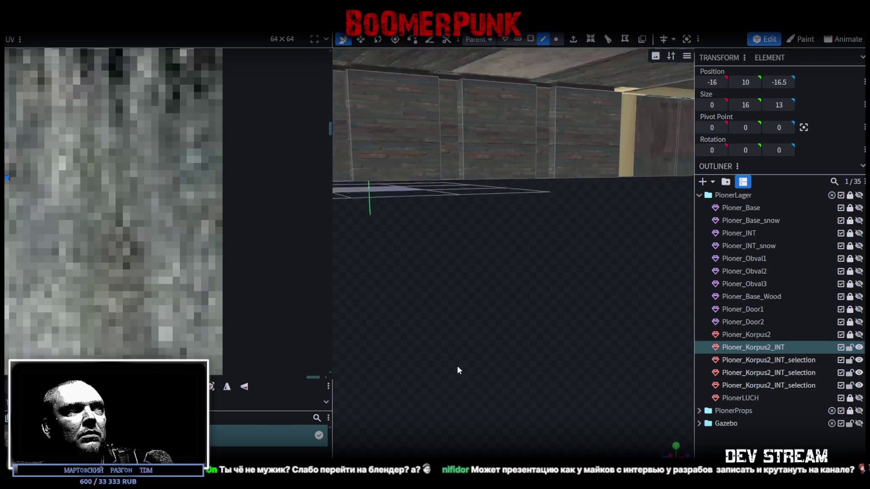
scroll(453, 337, "down", 3)
left_click_drag(452, 338, 592, 355)
scroll(592, 355, "up", 3)
mouse_move(478, 303)
left_mouse_down()
mouse_move(503, 372)
mouse_move(451, 401)
mouse_move(586, 367)
mouse_move(546, 342)
mouse_move(500, 403)
mouse_move(451, 397)
mouse_move(516, 409)
mouse_move(611, 400)
mouse_move(605, 409)
mouse_move(527, 409)
mouse_move(514, 345)
mouse_move(496, 361)
mouse_move(611, 359)
mouse_move(428, 362)
mouse_move(444, 314)
mouse_move(479, 59)
left_mouse_up()
Step: Move both post faces back along Z to 49
left_click(530, 39)
left_click(468, 111)
left_click(563, 209, "shift")
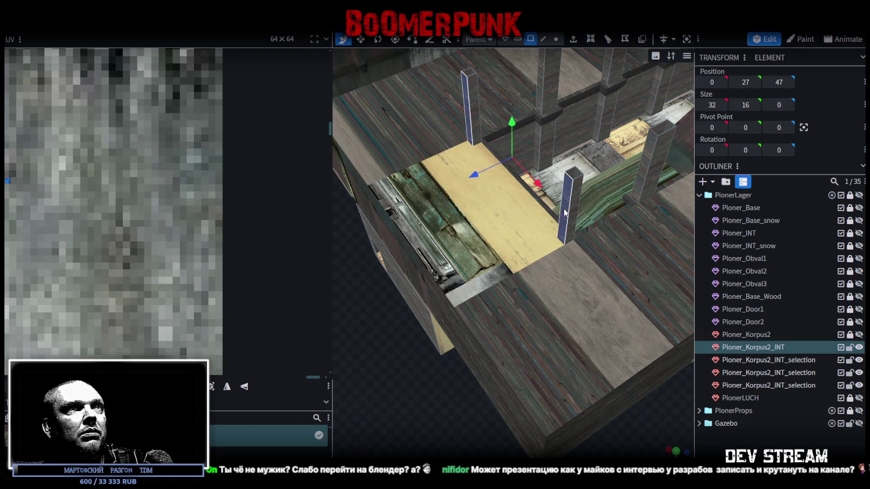
mouse_move(473, 178)
left_mouse_down()
mouse_move(369, 337)
mouse_move(595, 326)
mouse_move(439, 315)
mouse_move(486, 339)
mouse_move(522, 333)
mouse_move(473, 286)
mouse_move(508, 255)
mouse_move(498, 252)
mouse_move(601, 333)
mouse_move(583, 341)
mouse_move(610, 338)
mouse_move(600, 345)
mouse_move(612, 122)
mouse_move(628, 140)
mouse_move(631, 112)
mouse_move(614, 93)
mouse_move(627, 97)
mouse_move(645, 127)
left_mouse_up()
Step: Copy the long corridor wall and paste it as an inner partition at X -26
left_click(574, 84)
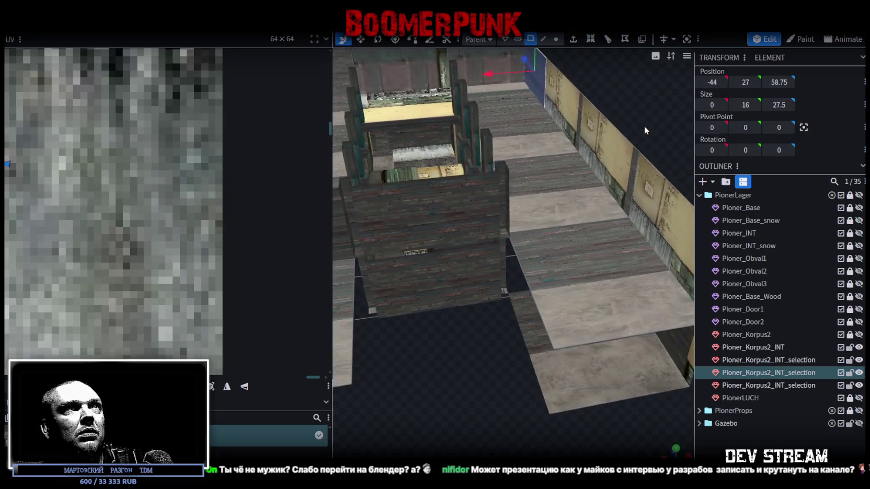
left_click(549, 93)
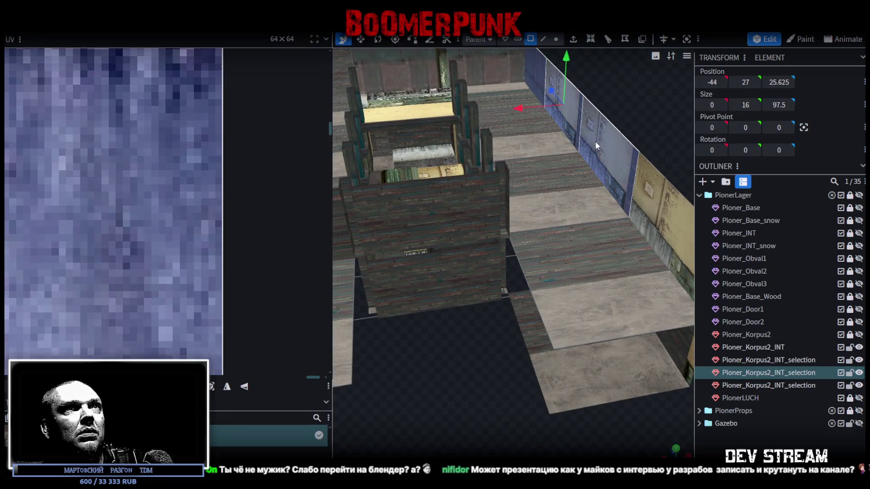
right_click(614, 178)
left_click(635, 315)
right_click(616, 176)
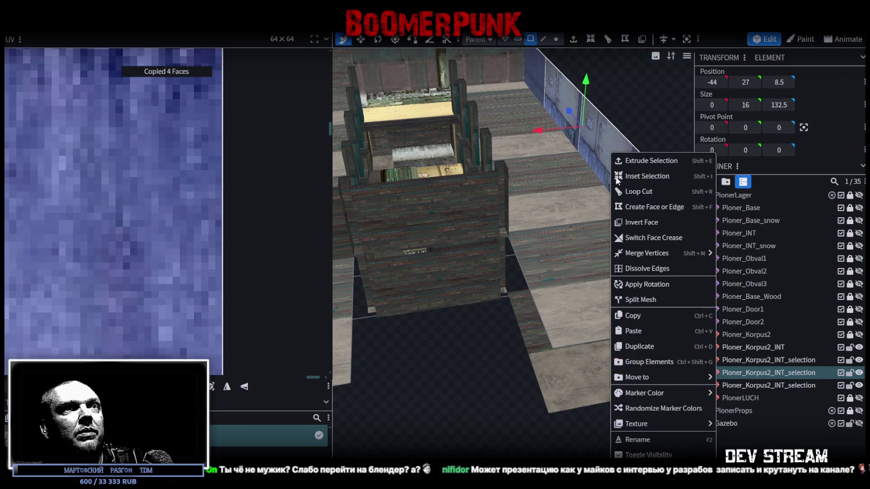
left_click(633, 331)
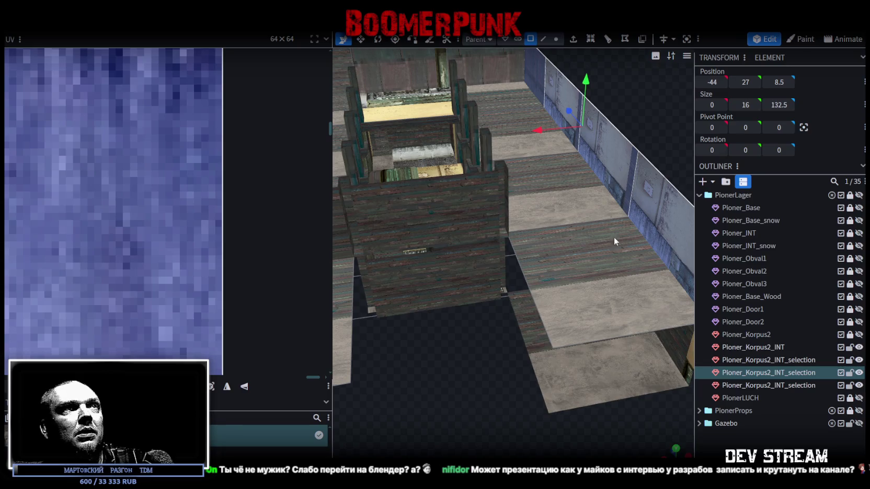
left_click_drag(546, 129, 486, 131)
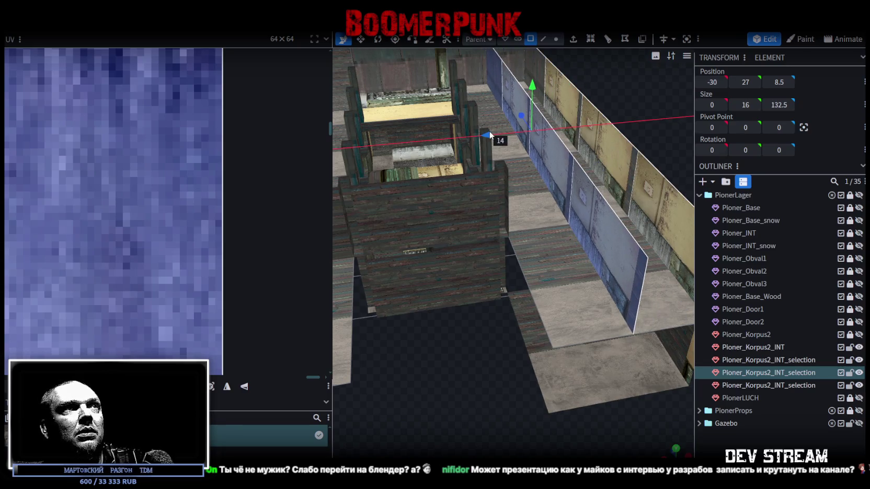
left_click_drag(484, 130, 467, 133)
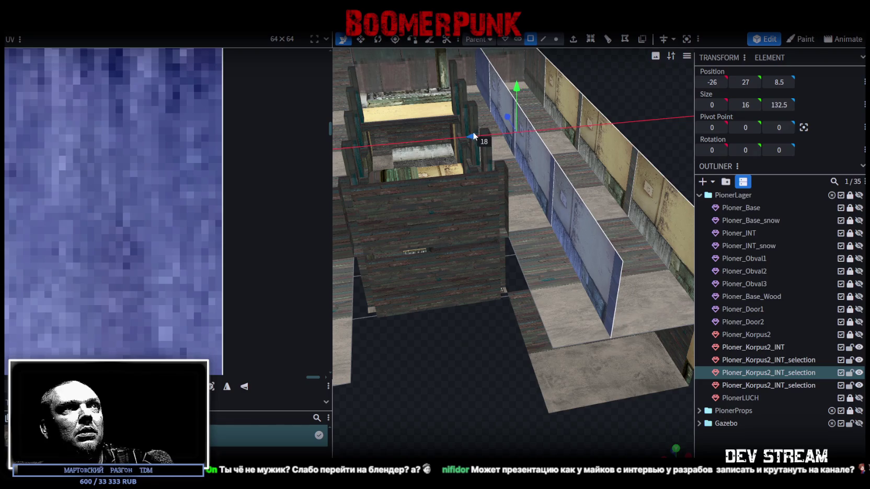
middle_click_drag(467, 133, 597, 85)
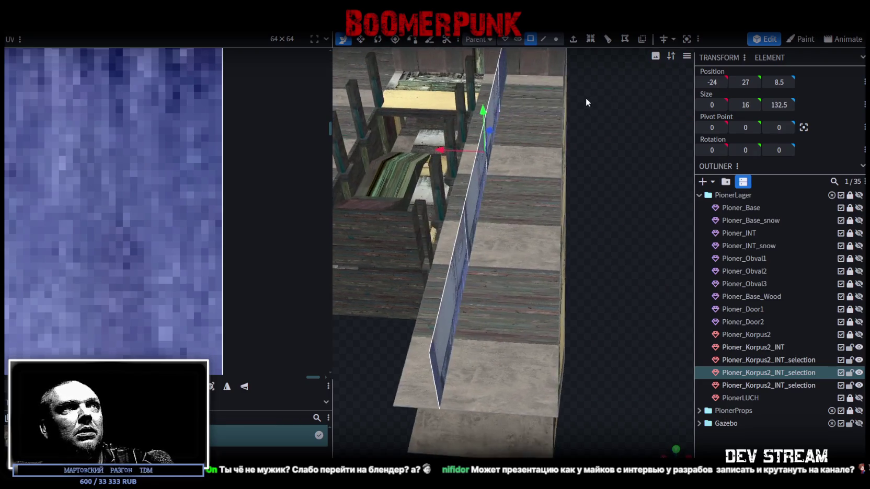
left_click_drag(453, 129, 459, 130)
mouse_move(459, 130)
middle_mouse_down()
mouse_move(603, 143)
mouse_move(417, 141)
mouse_move(308, 149)
mouse_move(303, 166)
mouse_move(269, 154)
mouse_move(342, 142)
mouse_move(622, 293)
mouse_move(396, 292)
mouse_move(517, 320)
mouse_move(472, 296)
mouse_move(440, 340)
mouse_move(519, 324)
mouse_move(493, 348)
mouse_move(568, 285)
middle_mouse_up()
Step: Shorten the copied wall to 35 units by moving its end edge to X -16 and along Z
key("ctrl+z")
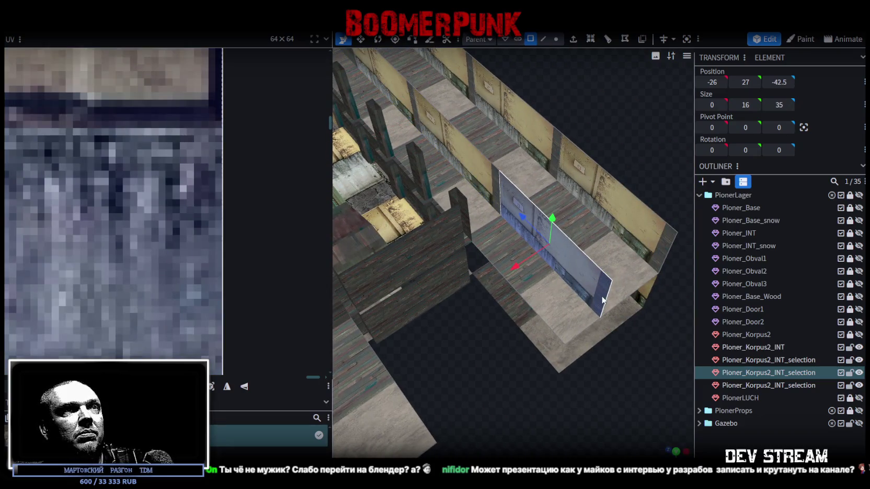
left_click(544, 39)
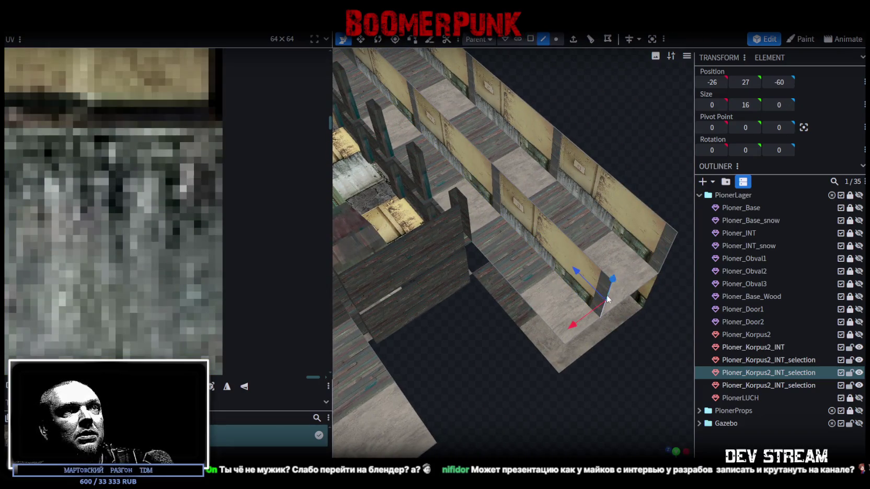
left_click_drag(558, 338, 527, 346)
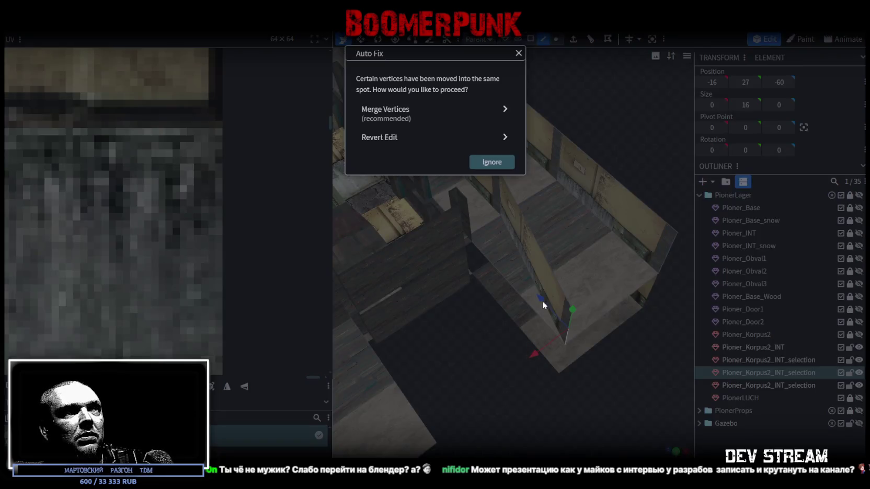
key("Escape")
mouse_move(541, 299)
left_mouse_down()
mouse_move(443, 200)
mouse_move(525, 365)
mouse_move(547, 169)
left_mouse_up()
scroll(558, 374, "up", 3)
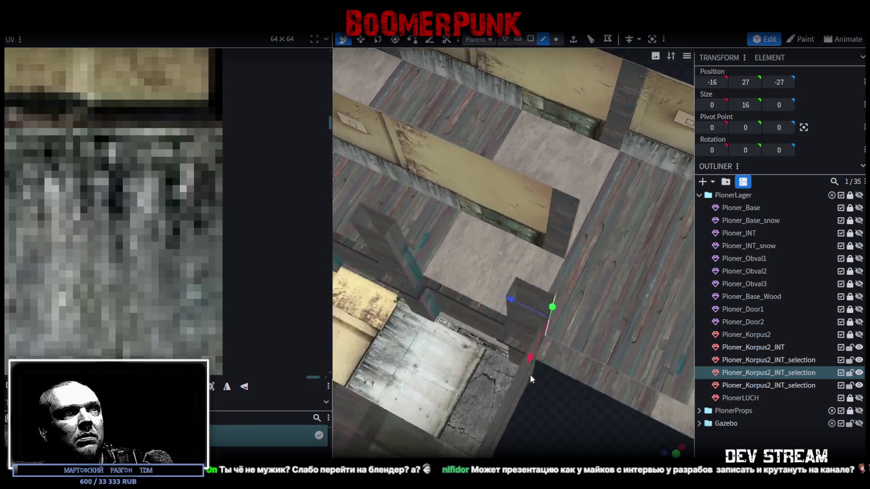
Step: Slide the partition face over to X -26
left_click_drag(461, 248, 528, 172)
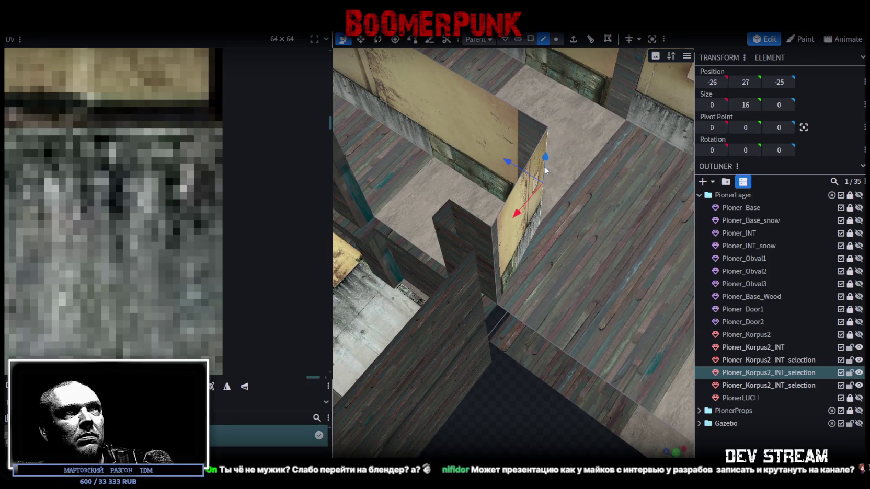
scroll(534, 350, "down", 5)
mouse_move(539, 369)
left_mouse_down()
mouse_move(556, 348)
mouse_move(514, 410)
mouse_move(627, 381)
mouse_move(548, 375)
mouse_move(625, 366)
mouse_move(635, 383)
mouse_move(627, 354)
mouse_move(492, 370)
mouse_move(469, 385)
mouse_move(586, 367)
mouse_move(549, 392)
mouse_move(648, 182)
mouse_move(621, 191)
mouse_move(555, 114)
mouse_move(505, 112)
mouse_move(482, 129)
mouse_move(669, 114)
mouse_move(537, 104)
mouse_move(623, 106)
mouse_move(619, 160)
mouse_move(583, 129)
mouse_move(530, 36)
left_mouse_up()
Step: Stretch the long interior partition wall longer and nudge it to X -27
left_click(619, 160)
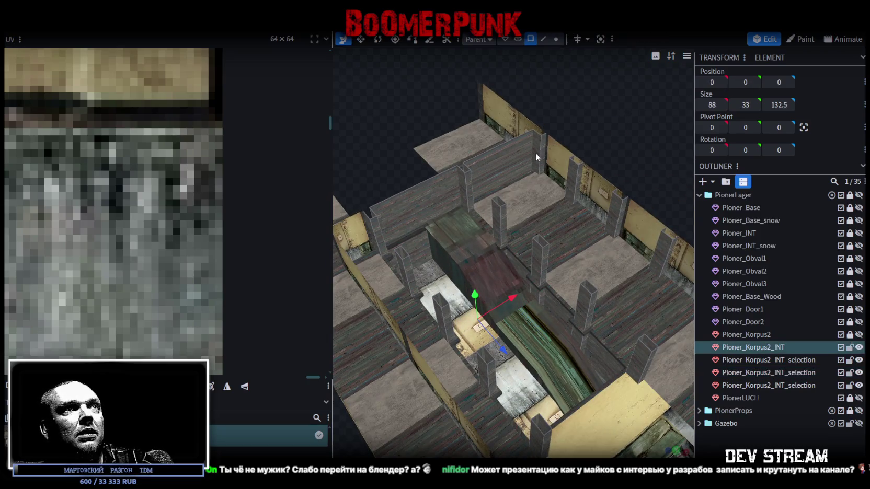
left_click(535, 152)
left_click(571, 169, "shift")
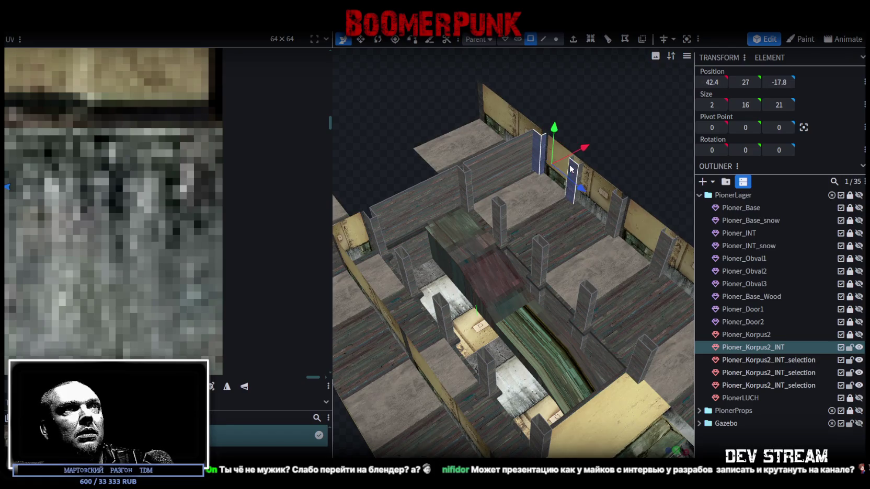
left_click(582, 172)
left_click_drag(582, 173, 527, 185)
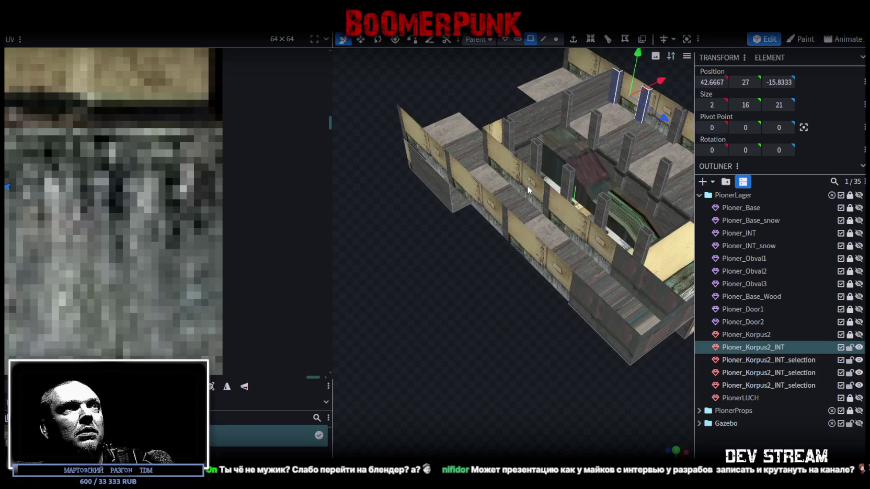
left_click_drag(501, 271, 539, 238)
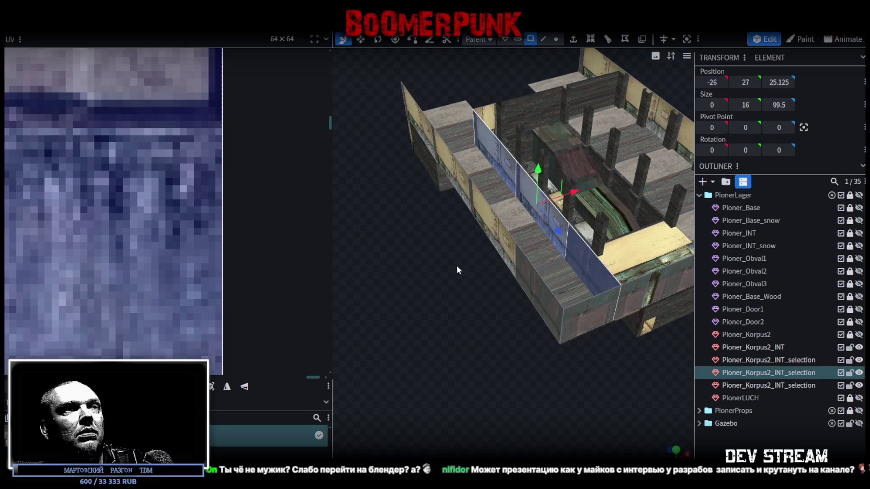
left_click_drag(457, 265, 422, 274)
mouse_move(518, 194)
left_mouse_down()
mouse_move(500, 272)
mouse_move(636, 172)
mouse_move(590, 152)
left_mouse_up()
scroll(634, 179, "up", 3)
scroll(633, 178, "down", 3)
scroll(613, 168, "down", 3)
scroll(565, 144, "up", 5)
Step: Select the row of posts along the right outer wall
left_click(493, 125)
left_click(539, 142, "shift")
mouse_move(545, 133)
left_mouse_down()
mouse_move(630, 87)
mouse_move(555, 94)
mouse_move(573, 88)
left_mouse_up()
mouse_move(459, 102)
left_mouse_down("ctrl")
mouse_move(674, 143)
mouse_move(611, 158)
mouse_move(428, 116)
mouse_move(360, 134)
mouse_move(605, 207)
left_mouse_up("ctrl")
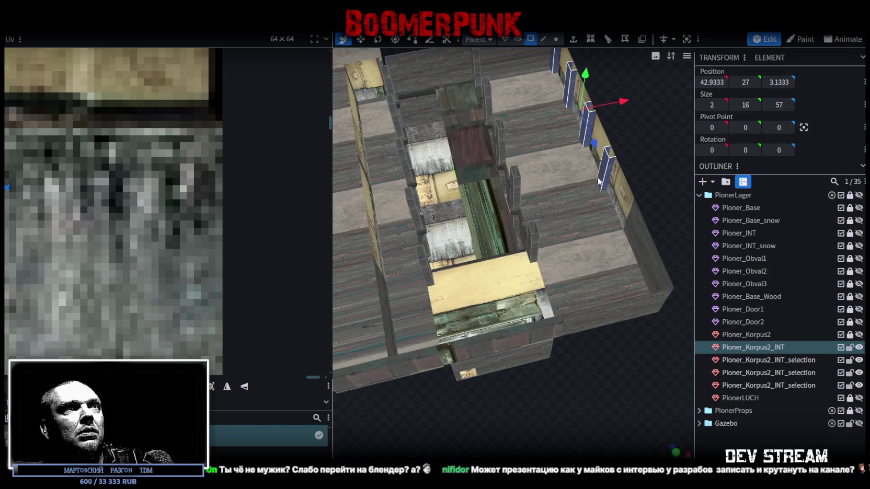
right_click(605, 206)
Step: Copy the wall posts, paste them as a mesh, flip on X, and slide inward to about X -25.9
left_click(625, 313)
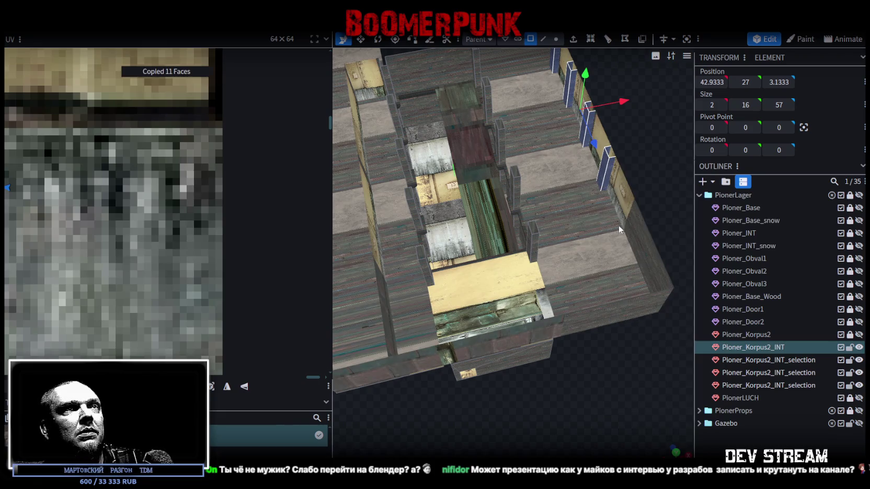
right_click(605, 225)
left_click(658, 333)
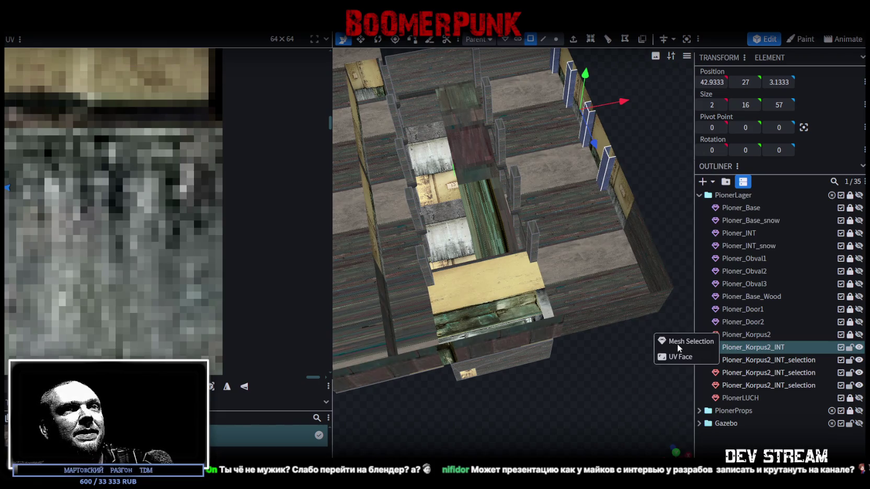
left_click(677, 342)
right_click(107, 40)
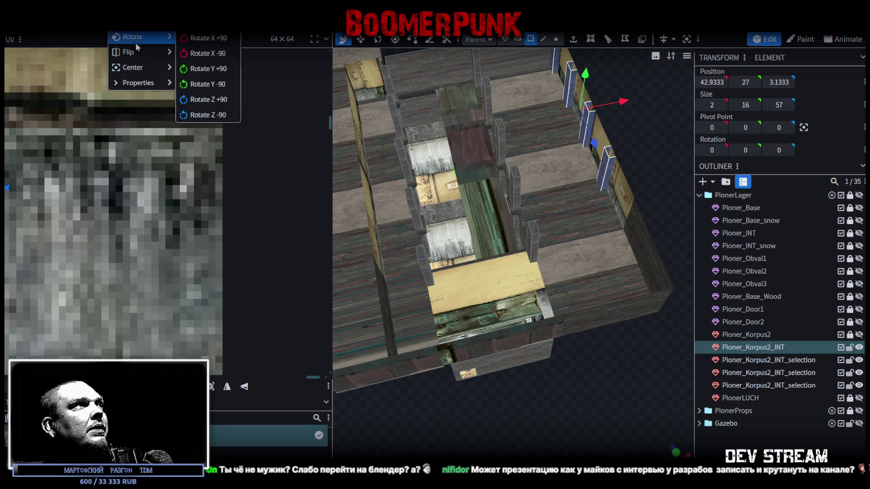
mouse_move(139, 52)
left_click(198, 53)
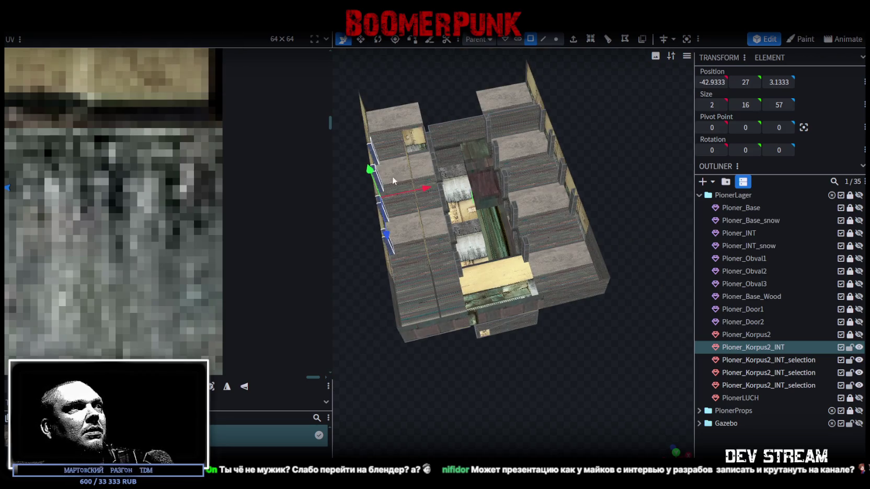
left_click_drag(425, 187, 464, 190)
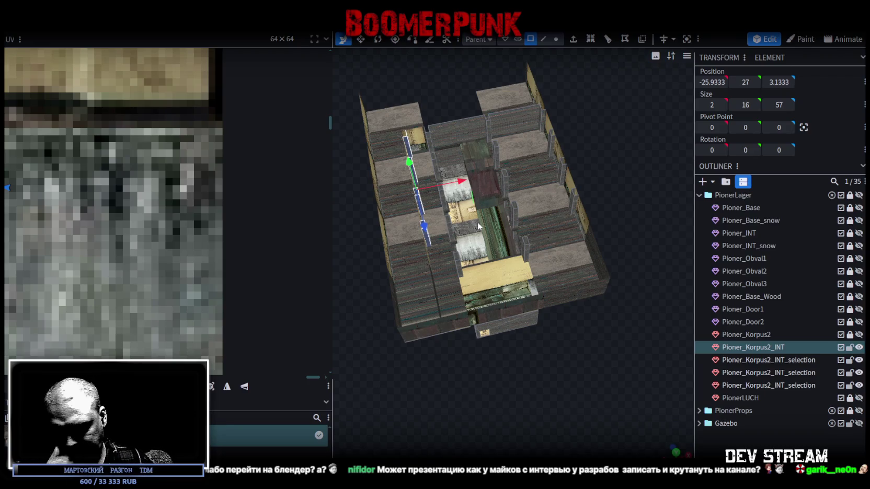
left_click_drag(477, 222, 564, 125)
Step: Select the interior end wall piece Pioner_Korpus2_INT_selection from the far side and zoom in close on it
scroll(556, 130, "up", 2)
mouse_move(481, 132)
left_mouse_down()
mouse_move(535, 111)
mouse_move(453, 111)
mouse_move(567, 286)
mouse_move(356, 293)
mouse_move(445, 129)
mouse_move(481, 109)
mouse_move(476, 259)
mouse_move(631, 334)
mouse_move(539, 325)
mouse_move(629, 281)
mouse_move(605, 286)
mouse_move(587, 220)
left_mouse_up()
left_click(443, 255)
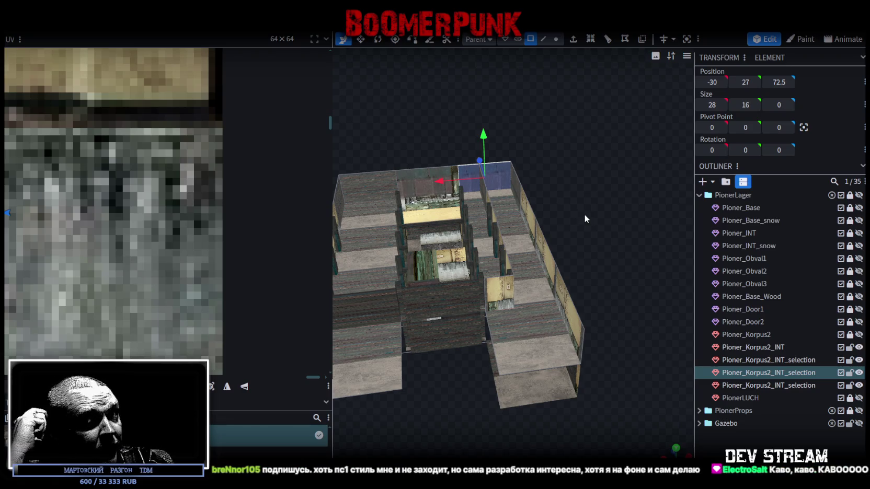
scroll(578, 235, "up", 5)
scroll(583, 241, "up", 3)
scroll(572, 213, "up", 3)
scroll(551, 197, "up", 2)
mouse_move(544, 192)
left_mouse_down()
mouse_move(508, 188)
mouse_move(550, 183)
left_mouse_up()
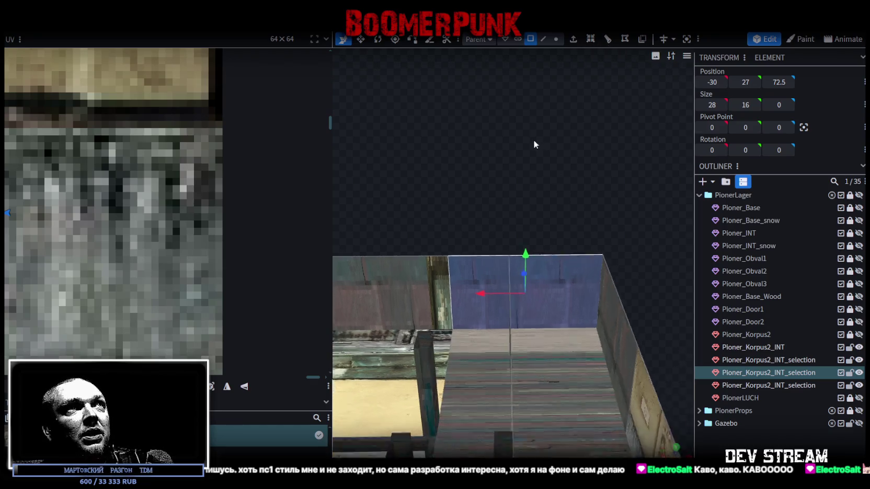
left_click_drag(534, 142, 542, 140)
left_click_drag(555, 254, 550, 246)
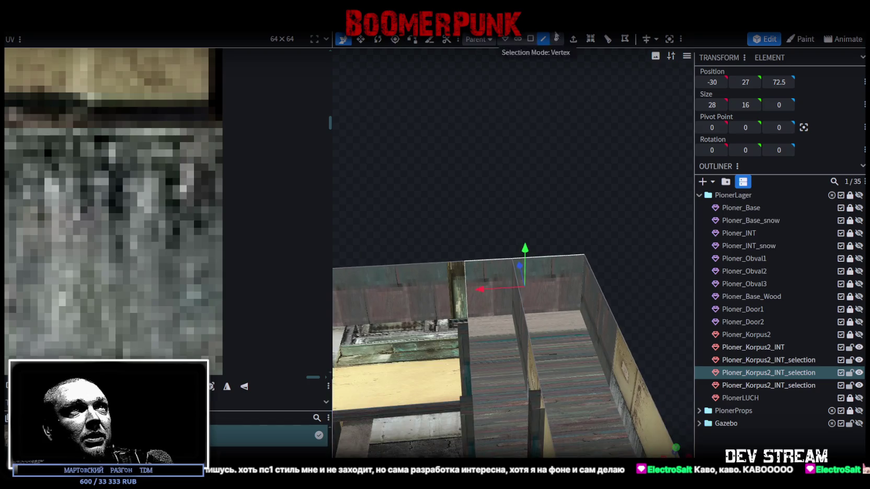
Step: Split off the end wall, loop-cut it beside the partition, and delete the face beyond it
right_click(545, 267)
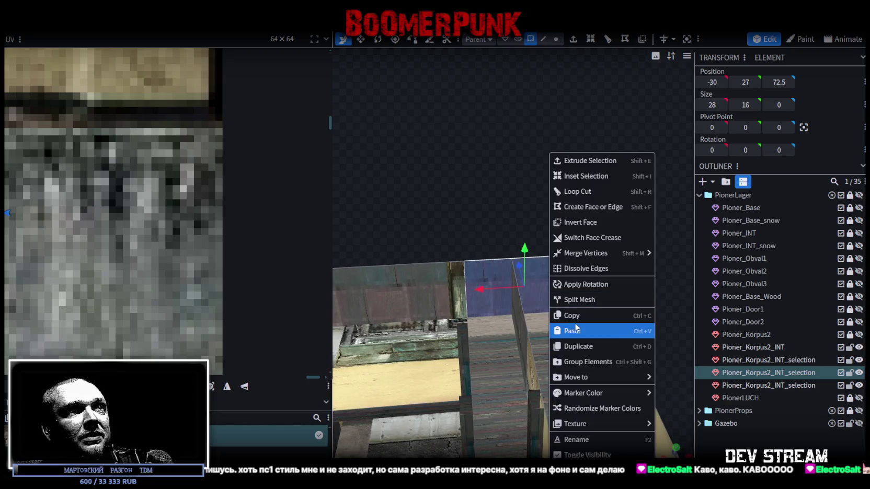
left_click(587, 302)
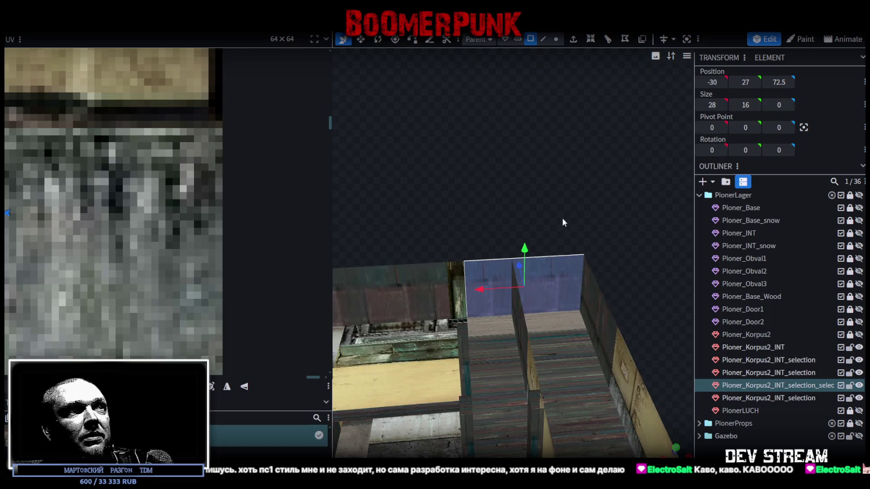
left_click(556, 256)
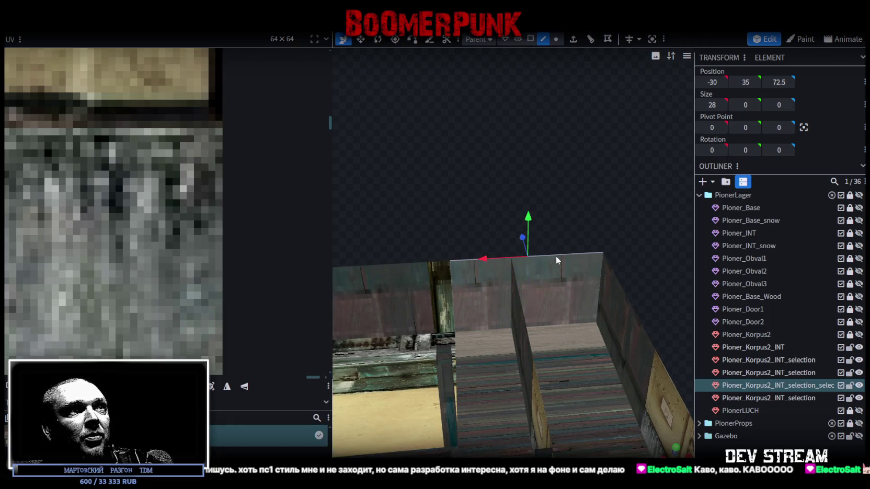
left_click(591, 42)
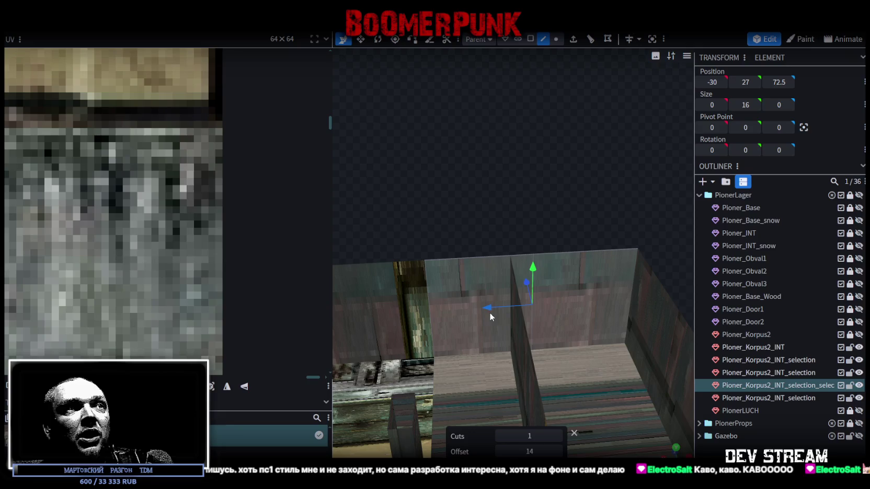
left_click(467, 310)
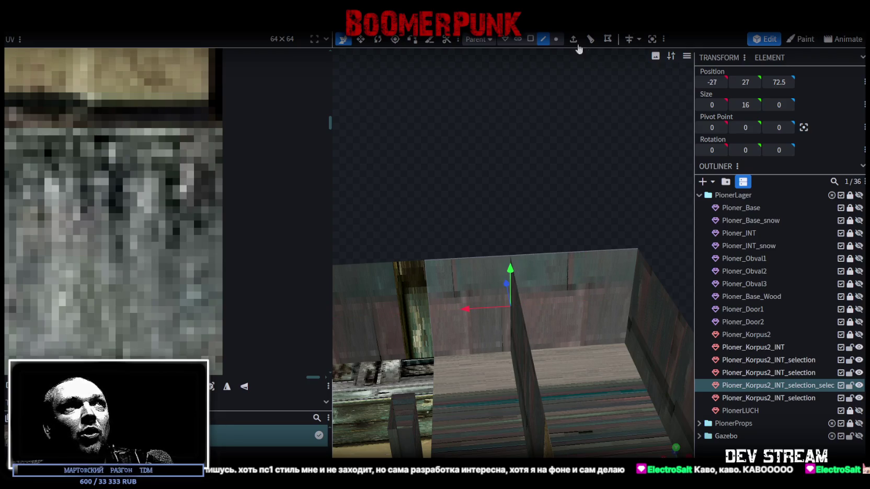
left_click(530, 40)
left_click(579, 298)
key("Delete")
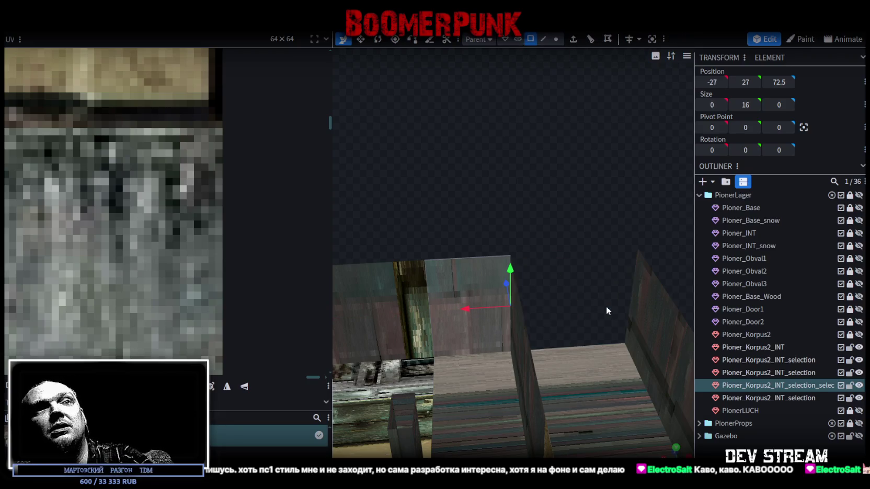
Step: Merge the trimmed end wall piece back into the original interior mesh
left_click(792, 371)
left_click(786, 383, "ctrl")
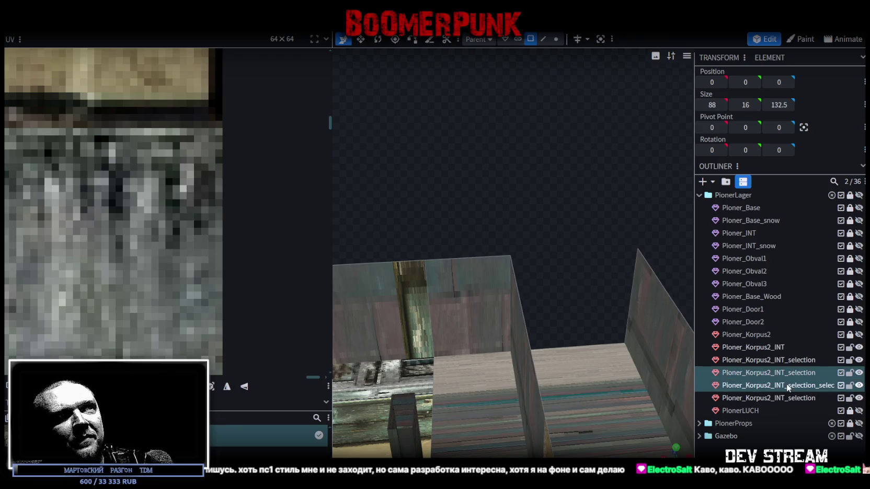
right_click(786, 384)
left_click(737, 206)
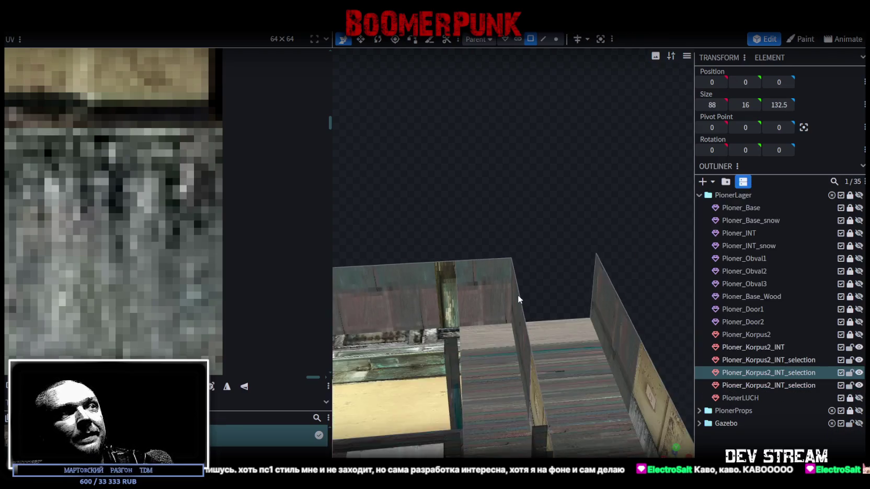
scroll(518, 295, "down", 3)
scroll(562, 178, "down", 3)
left_click(556, 39)
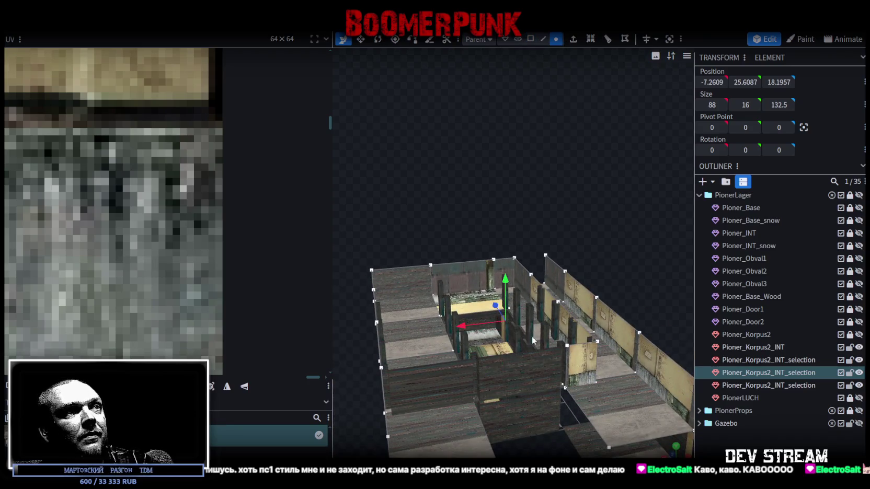
Step: Drag the end wall's loose corner vertex onto its neighbour so four vertices merge and the gap closes
left_click(508, 283)
left_click_drag(507, 282, 510, 286)
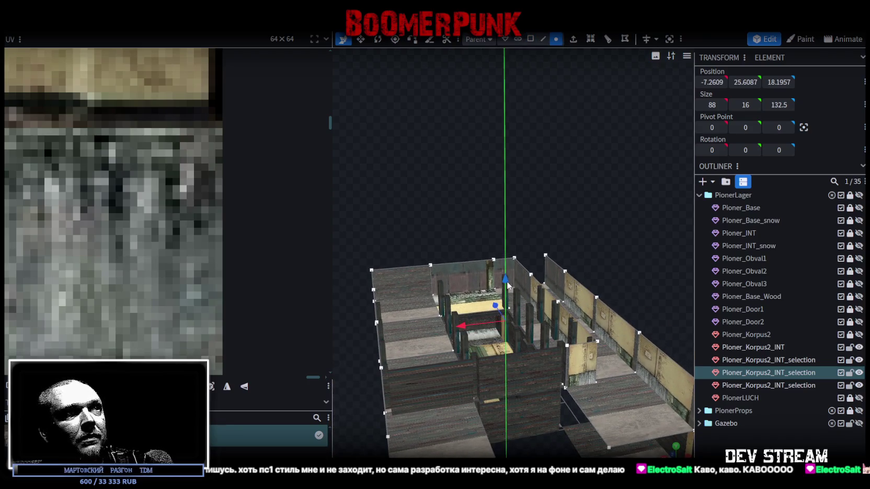
left_click(450, 130)
left_click_drag(451, 129, 527, 220)
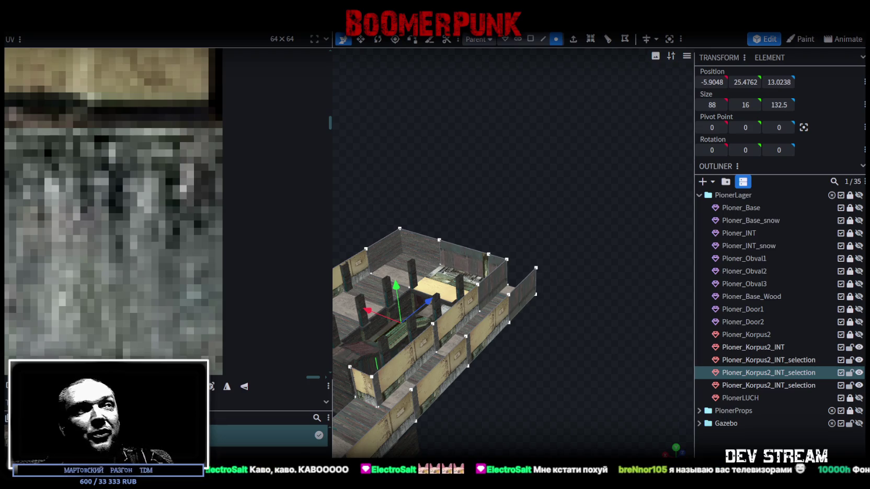
mouse_move(649, 379)
left_mouse_down()
mouse_move(539, 329)
mouse_move(622, 321)
mouse_move(592, 358)
mouse_move(409, 199)
mouse_move(462, 165)
mouse_move(510, 188)
mouse_move(522, 284)
mouse_move(560, 393)
mouse_move(442, 248)
mouse_move(499, 224)
mouse_move(446, 205)
mouse_move(496, 221)
mouse_move(402, 229)
mouse_move(645, 332)
mouse_move(522, 235)
left_mouse_up()
scroll(501, 171, "up", 3)
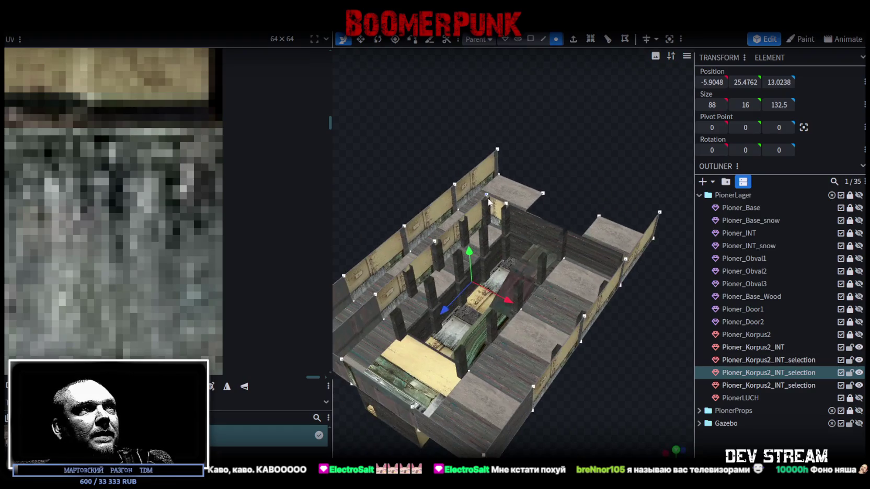
left_click(470, 308)
left_click(531, 39)
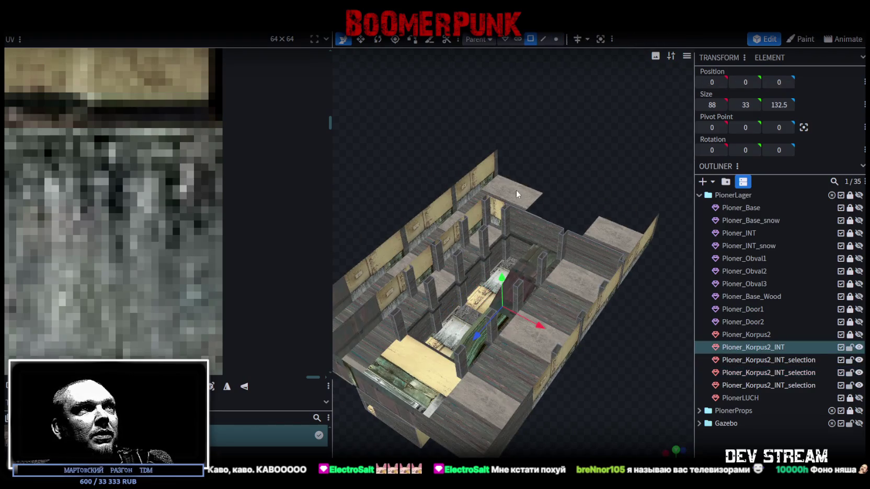
Step: Select the row of four interior pillars and move them from X 24.93 to 25.93
left_click(491, 210)
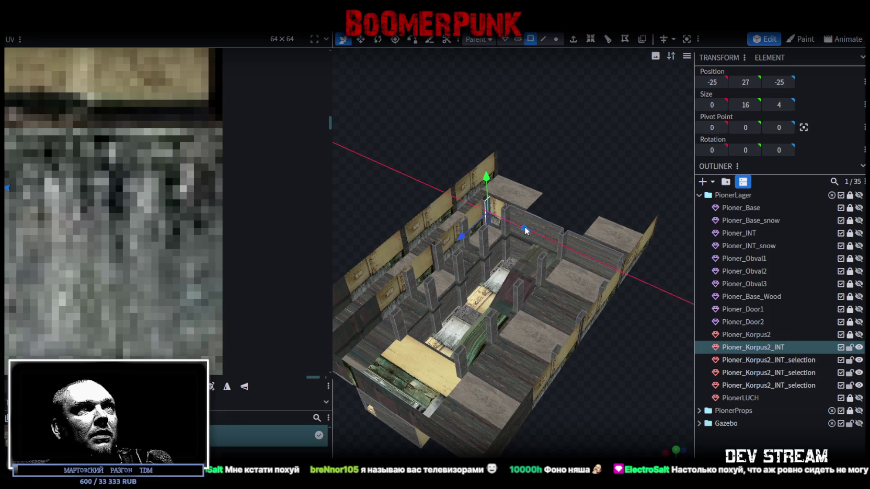
mouse_move(601, 349)
left_mouse_down()
mouse_move(648, 286)
mouse_move(498, 181)
mouse_move(440, 201)
mouse_move(432, 214)
left_mouse_up()
left_click(431, 214)
left_click(472, 220, "shift")
mouse_move(533, 199)
left_mouse_down()
mouse_move(511, 248)
mouse_move(582, 165)
mouse_move(600, 158)
left_mouse_up()
mouse_move(604, 189)
left_mouse_down()
mouse_move(427, 230)
mouse_move(417, 242)
left_mouse_up()
mouse_move(562, 174)
left_mouse_down()
mouse_move(560, 238)
mouse_move(500, 243)
mouse_move(502, 218)
mouse_move(604, 172)
mouse_move(452, 231)
mouse_move(598, 166)
mouse_move(547, 184)
mouse_move(656, 156)
mouse_move(574, 233)
mouse_move(403, 253)
left_mouse_up()
left_click(445, 234)
left_click_drag(522, 201, 515, 165)
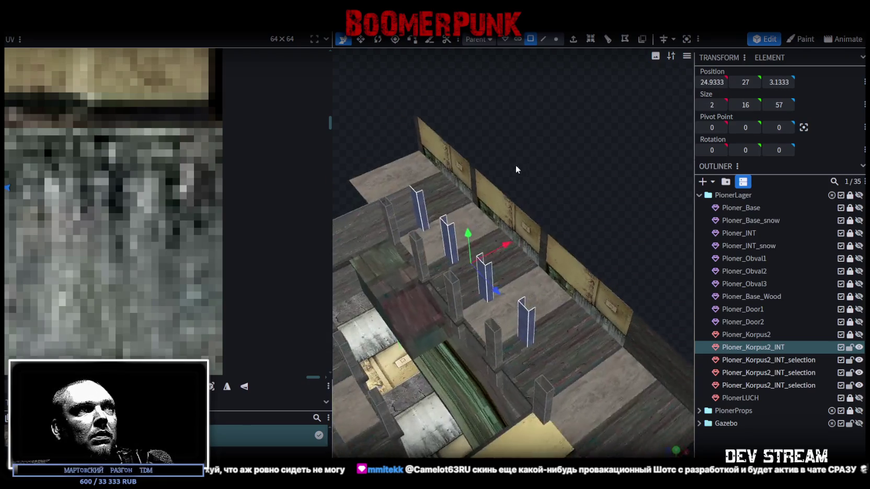
left_click_drag(506, 242, 508, 240)
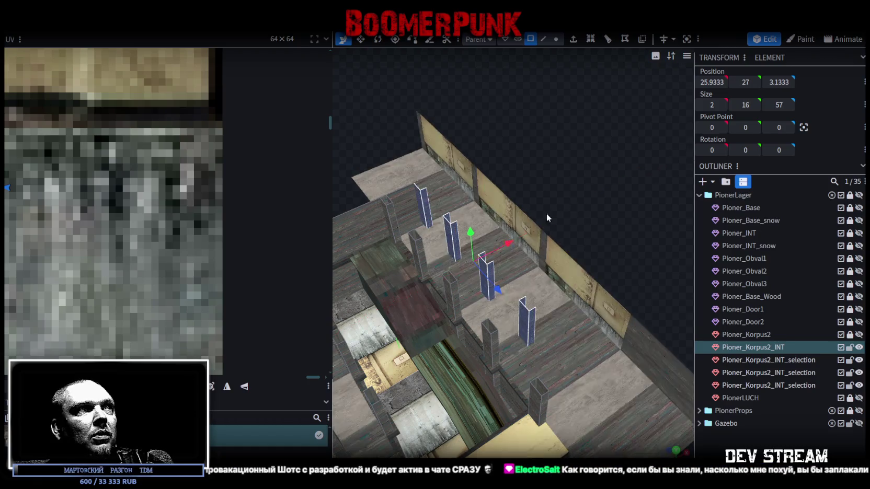
left_click_drag(546, 214, 579, 180)
left_click(450, 206)
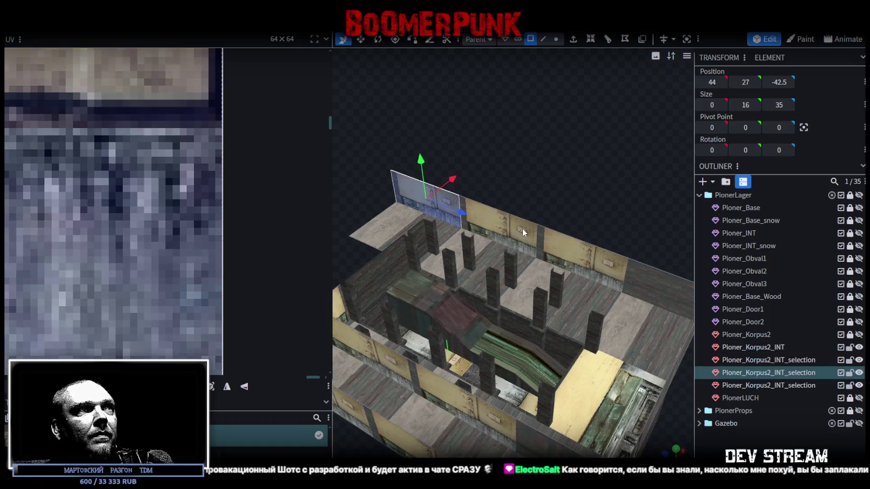
Step: Copy and paste the long back wall plate, then move the copy inward to X 26
mouse_move(518, 229)
left_mouse_down()
mouse_move(556, 180)
mouse_move(549, 192)
mouse_move(437, 189)
mouse_move(475, 254)
mouse_move(411, 187)
left_mouse_up()
left_click(607, 266)
left_click_drag(607, 265, 556, 189)
left_click(499, 182)
mouse_move(630, 224)
left_mouse_down()
mouse_move(669, 173)
mouse_move(480, 199)
left_mouse_up()
right_click(478, 199)
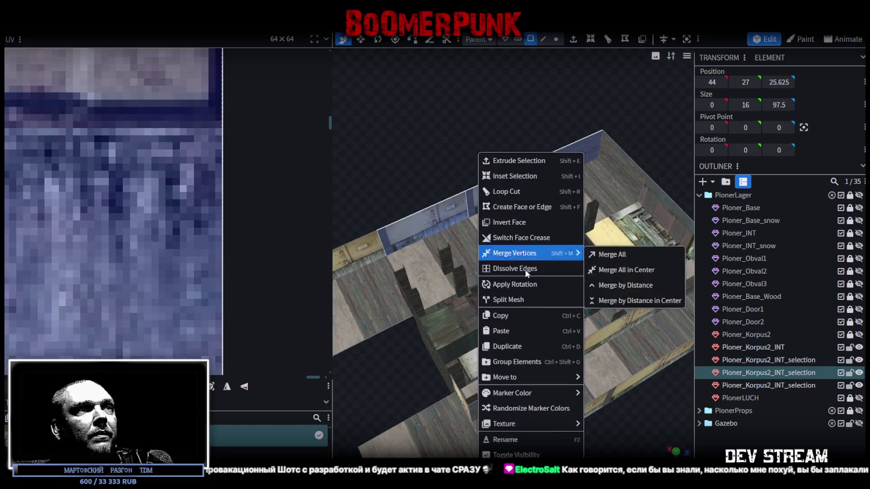
left_click(511, 314)
right_click(432, 210)
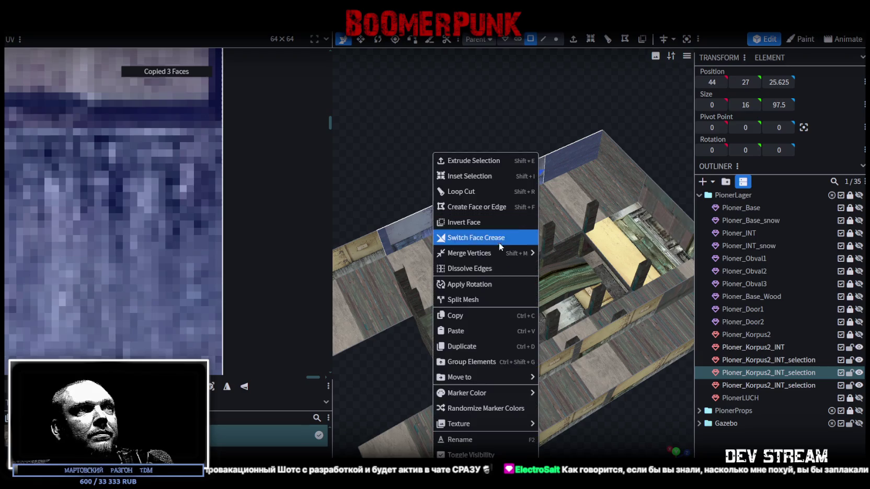
left_click(463, 332)
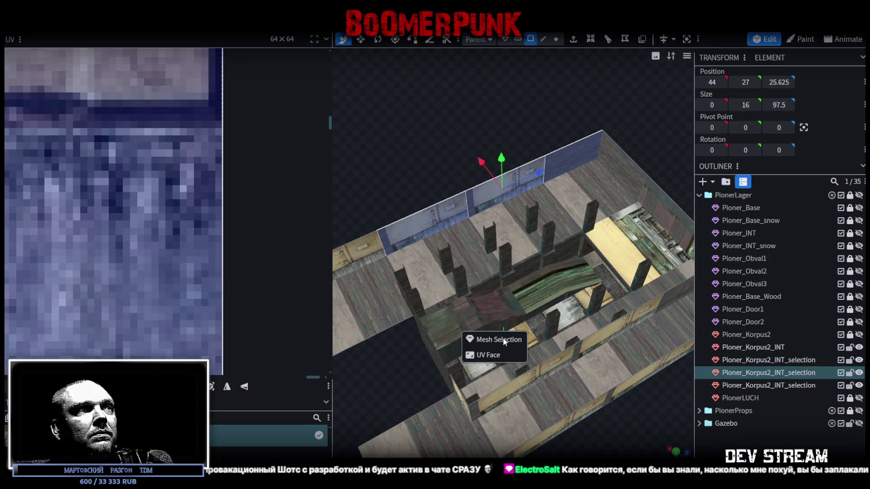
left_click(504, 341)
left_click_drag(481, 161, 546, 308)
scroll(636, 310, "up", 5)
mouse_move(637, 310)
left_mouse_down()
mouse_move(609, 294)
mouse_move(530, 406)
mouse_move(462, 185)
mouse_move(408, 168)
mouse_move(420, 175)
left_mouse_up()
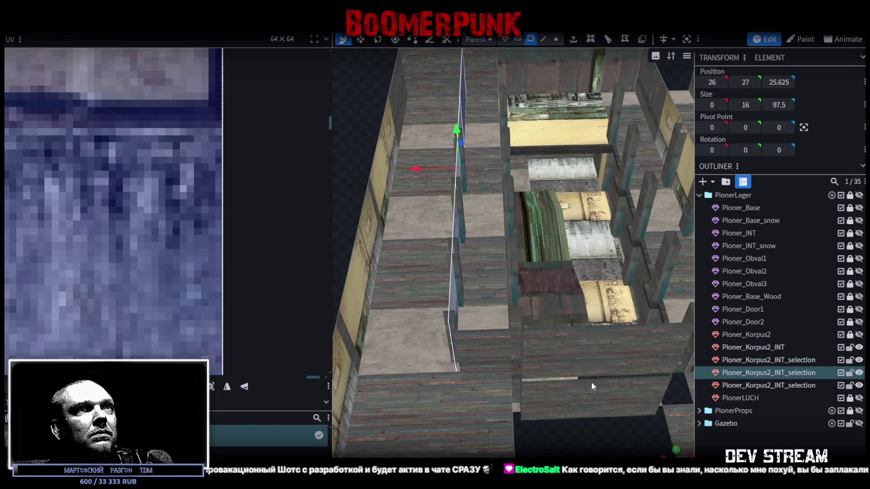
left_click_drag(592, 383, 582, 132)
Step: Move the opposite inner partition wall to X -26
left_click(583, 132)
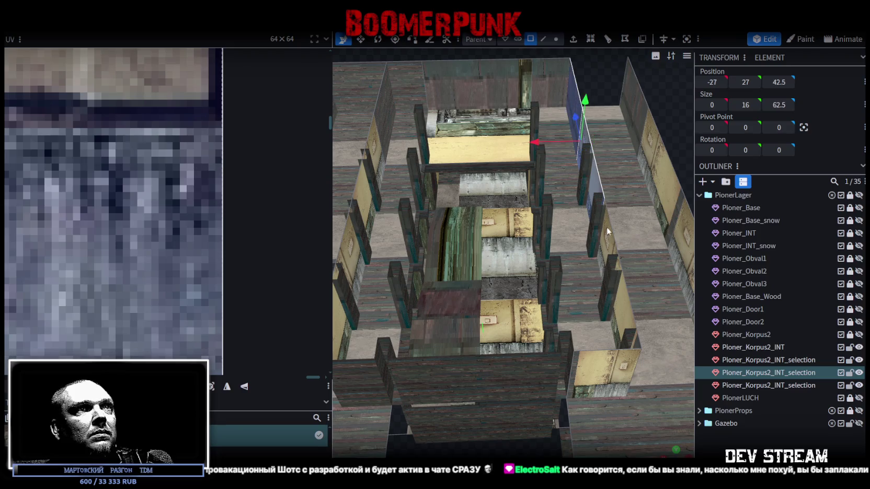
left_click_drag(578, 179, 542, 185)
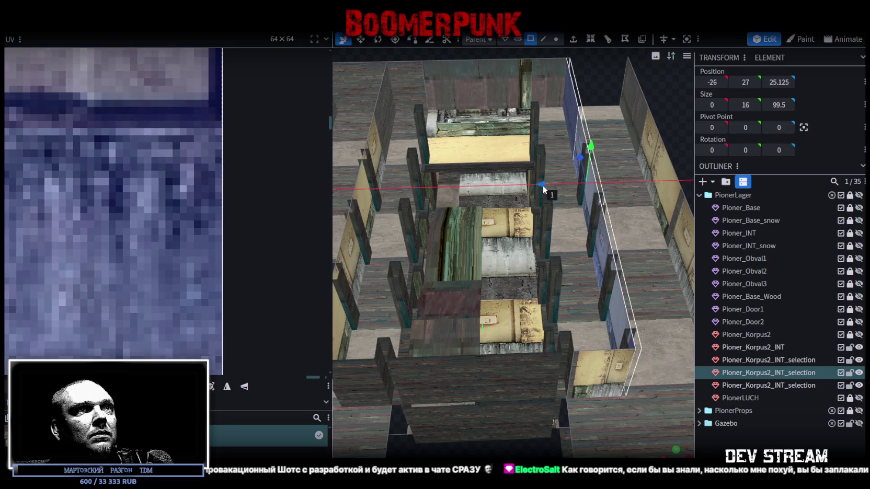
scroll(542, 185, "down", 5)
left_click_drag(656, 244, 629, 207)
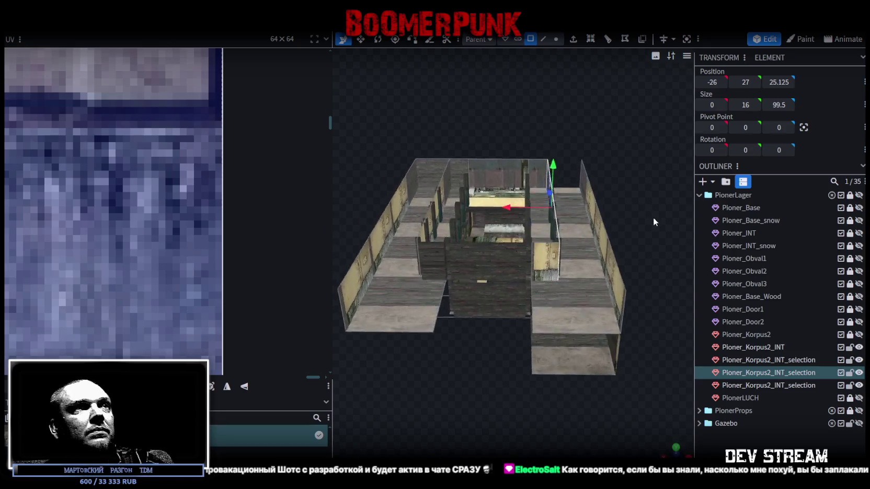
scroll(654, 216, "up", 5)
scroll(653, 215, "down", 3)
left_click_drag(644, 226, 663, 227)
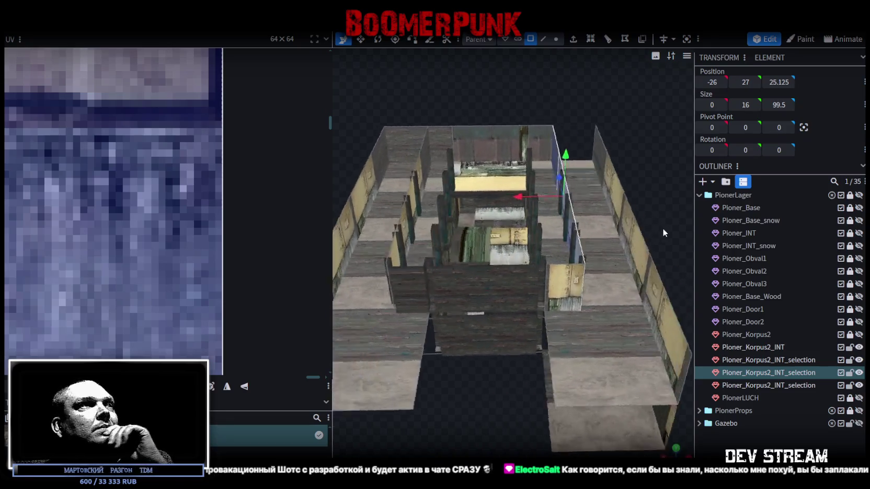
mouse_move(521, 302)
left_mouse_down()
mouse_move(532, 108)
mouse_move(419, 137)
left_mouse_up()
scroll(532, 108, "up", 2)
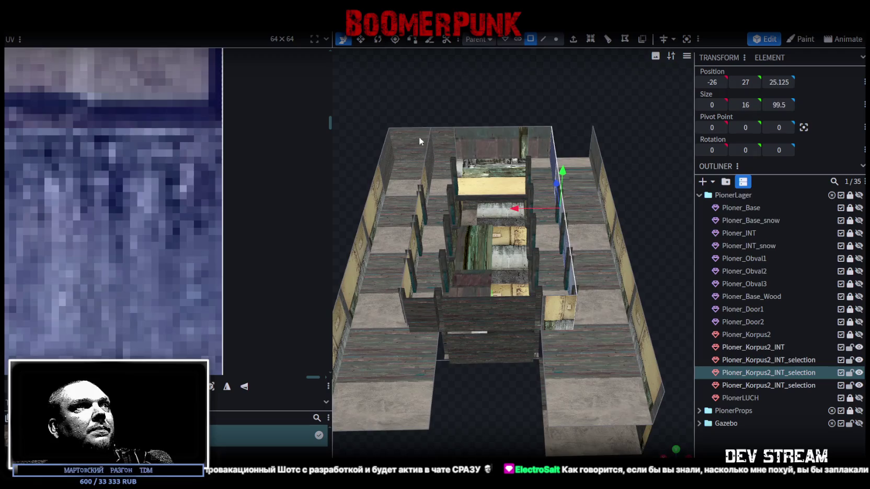
left_click(418, 136)
left_click(544, 39)
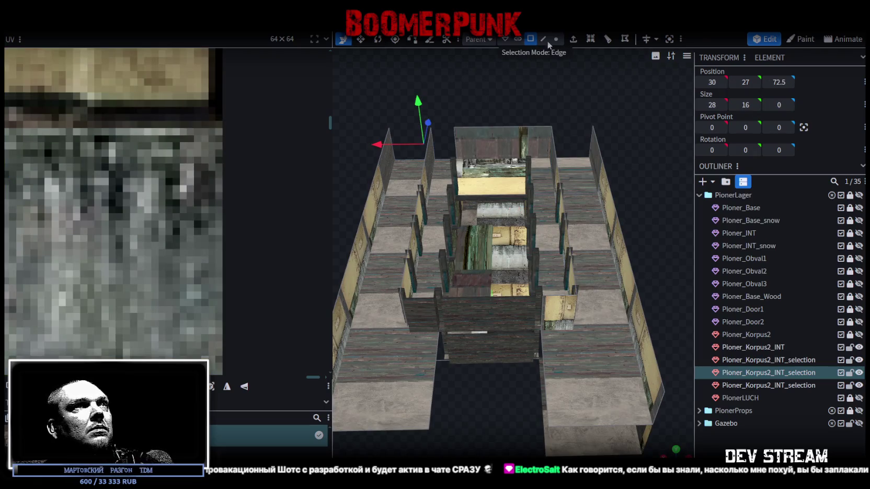
Step: Select the bottom edge of the side walkway floor from a side-on view
left_click(432, 139)
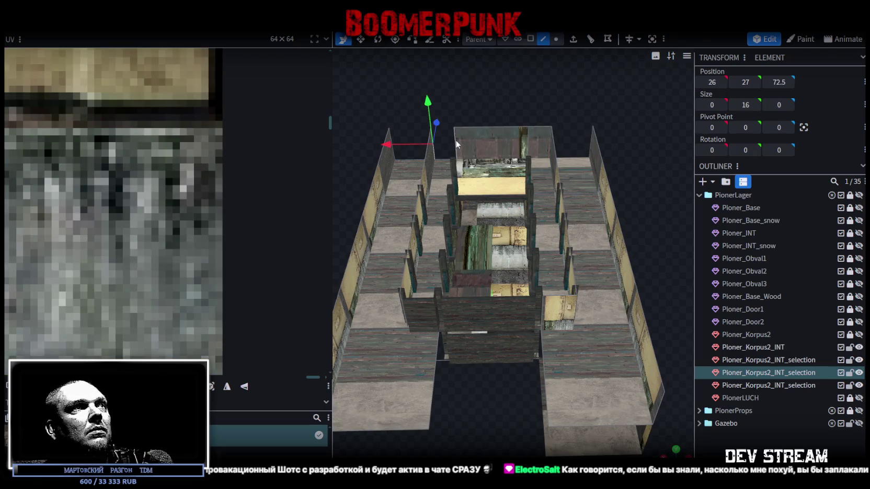
left_click(456, 145)
mouse_move(462, 202)
left_mouse_down()
mouse_move(513, 151)
mouse_move(390, 128)
mouse_move(559, 171)
left_mouse_up()
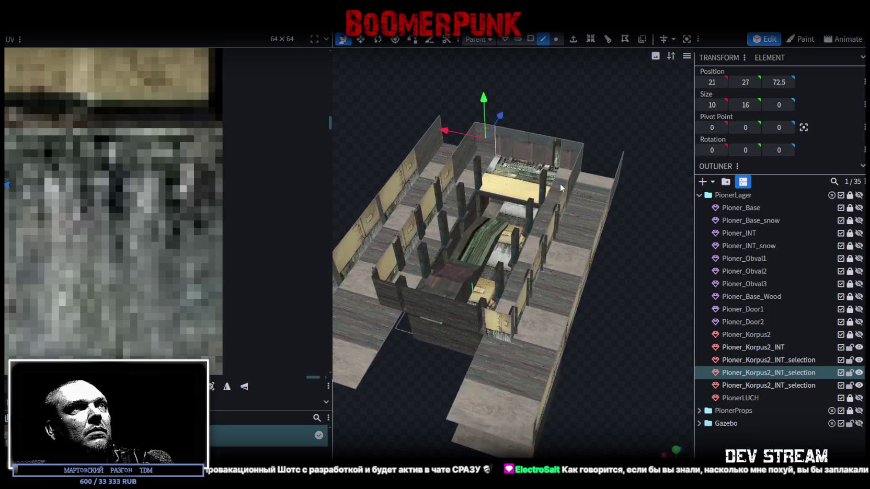
mouse_move(438, 372)
left_mouse_down()
mouse_move(460, 320)
mouse_move(596, 299)
mouse_move(501, 306)
mouse_move(564, 327)
mouse_move(596, 272)
mouse_move(485, 364)
mouse_move(433, 364)
left_mouse_up()
left_click(596, 272)
scroll(498, 289, "up", 3)
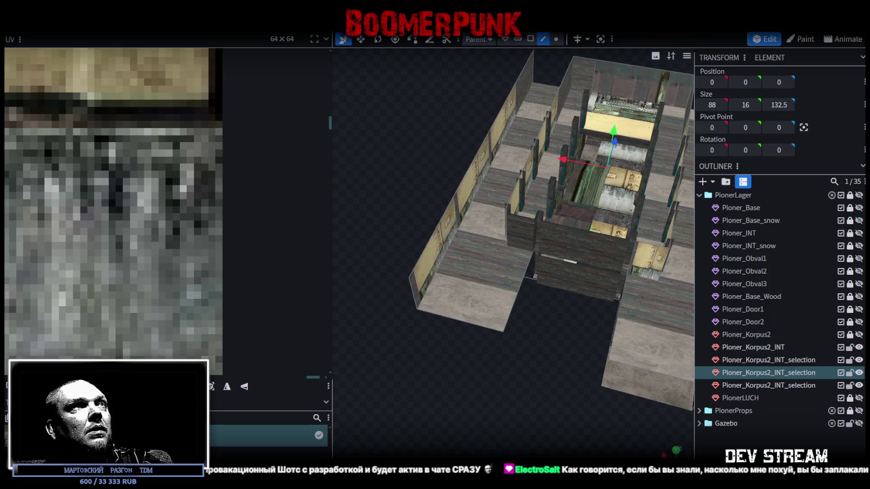
scroll(527, 394, "up", 3)
mouse_move(527, 394)
left_mouse_down()
mouse_move(515, 207)
mouse_move(521, 158)
left_mouse_up()
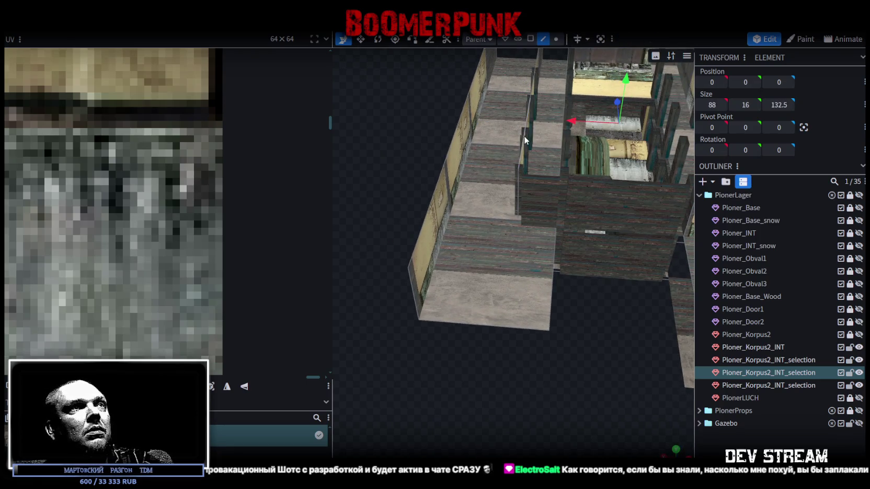
left_click(524, 146)
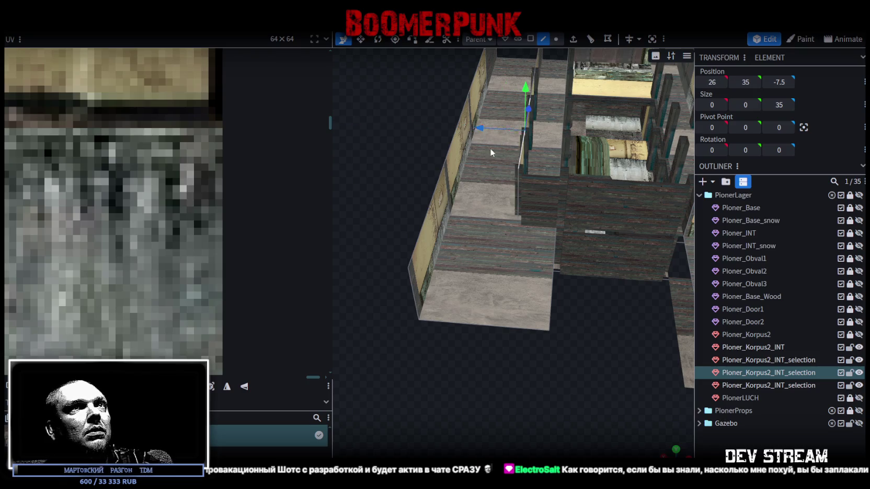
left_click(491, 320)
Step: Add a single loop cut across the floor with offset 10
left_click_drag(556, 255, 575, 157)
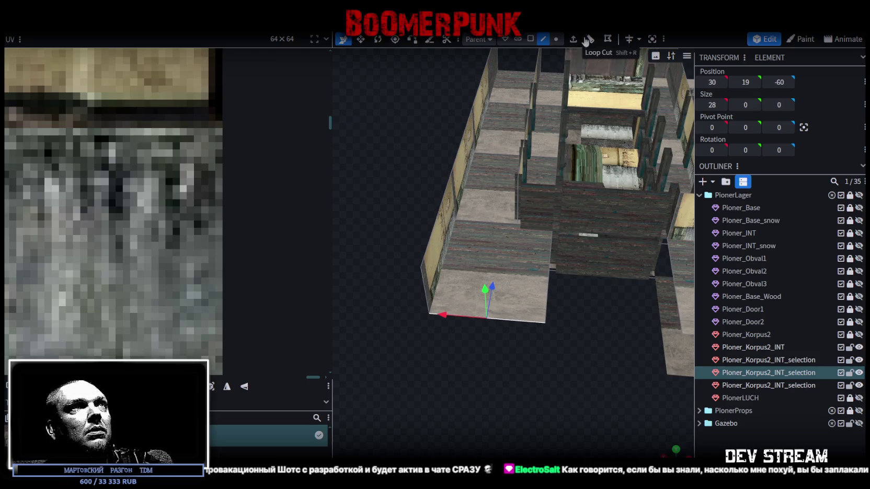
left_click(590, 40)
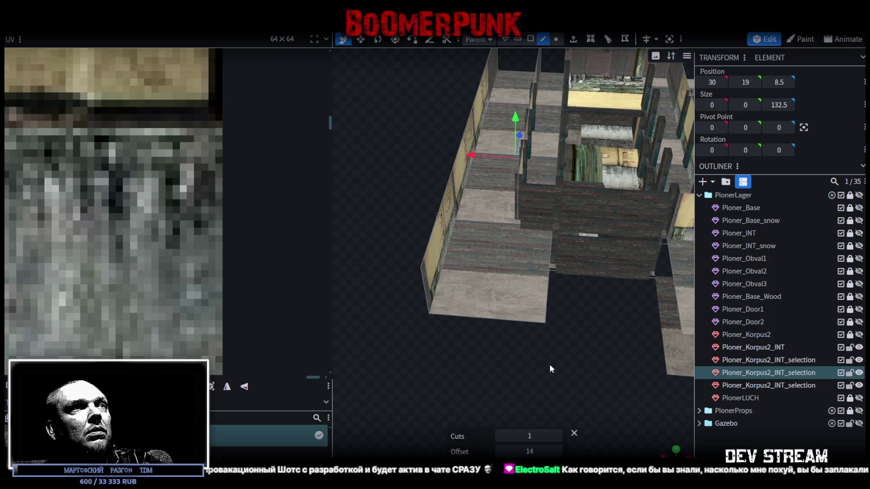
left_click(558, 452)
left_click_drag(504, 452, 501, 453)
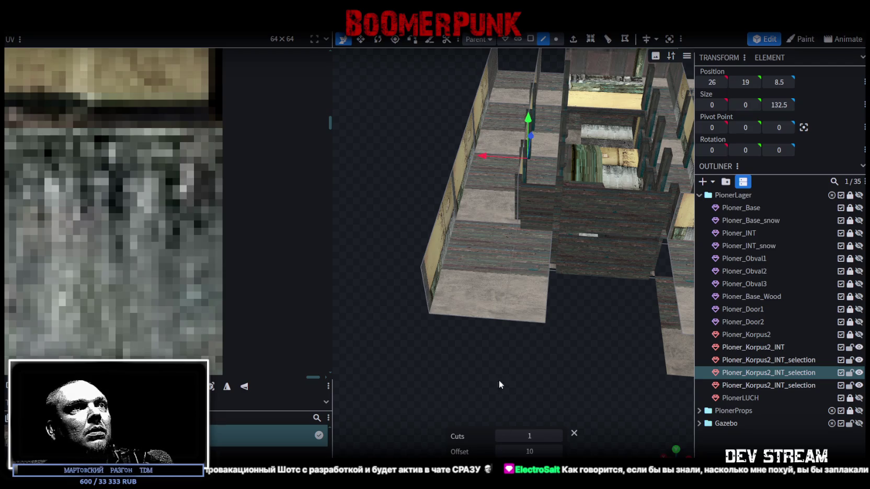
left_click_drag(499, 399, 449, 363)
left_click(530, 39)
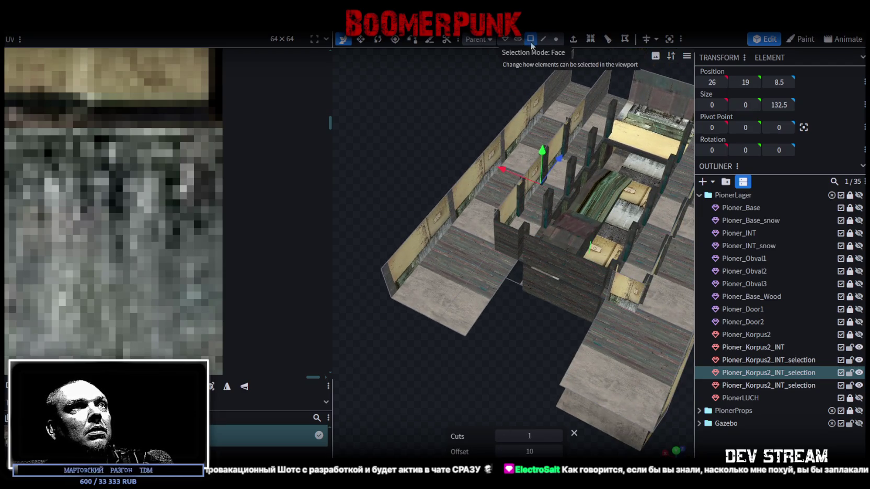
Step: Move the walkway ledge's end edge two units along Z, from -25 to -27
mouse_move(406, 193)
left_mouse_down()
mouse_move(414, 151)
mouse_move(495, 233)
mouse_move(508, 315)
mouse_move(451, 356)
mouse_move(446, 344)
mouse_move(519, 347)
mouse_move(571, 295)
left_mouse_up()
left_click(571, 296)
mouse_move(465, 358)
left_mouse_down()
mouse_move(571, 376)
mouse_move(514, 405)
mouse_move(579, 358)
mouse_move(595, 375)
mouse_move(577, 385)
mouse_move(581, 362)
mouse_move(620, 343)
mouse_move(634, 299)
left_mouse_up()
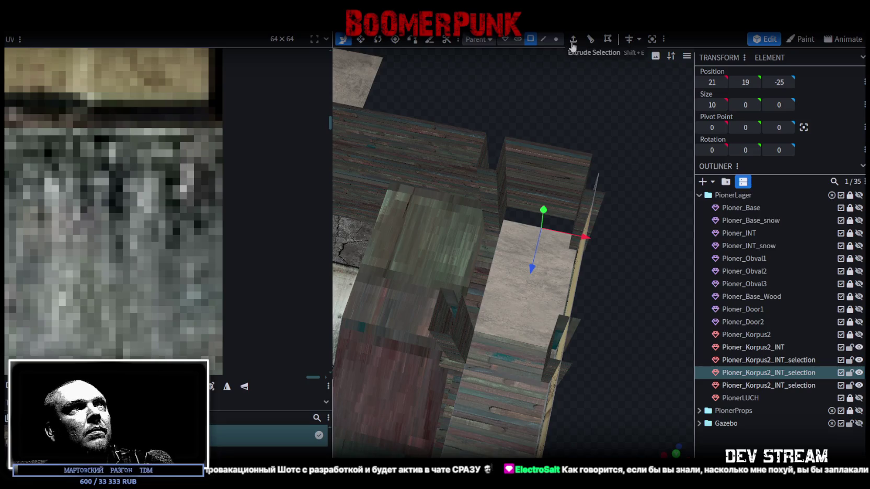
left_click(543, 38)
mouse_move(536, 265)
left_mouse_down()
mouse_move(549, 250)
mouse_move(568, 261)
mouse_move(603, 157)
mouse_move(615, 253)
mouse_move(509, 310)
mouse_move(508, 322)
mouse_move(462, 314)
left_mouse_up()
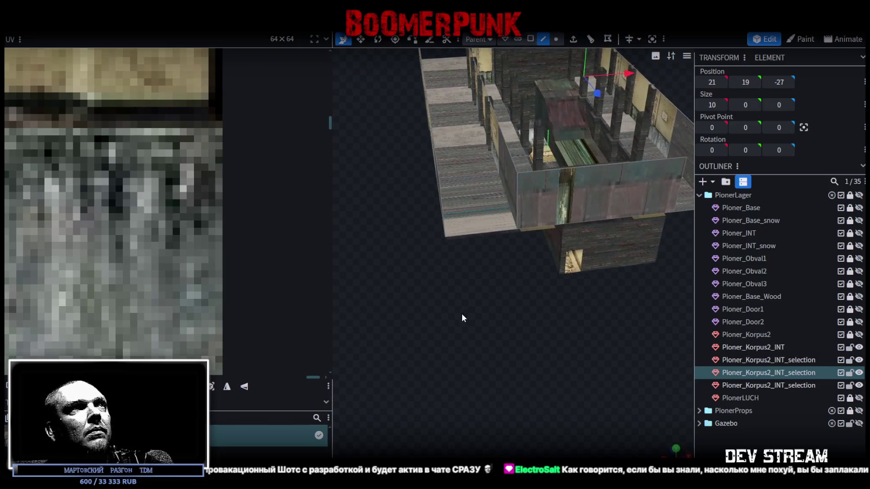
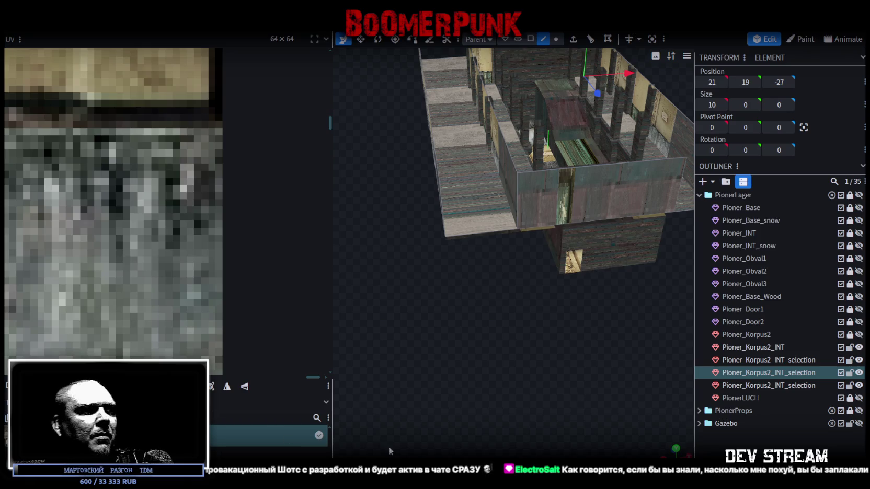
Step: Select the left floor edge and add a loop cut across the floor with offset 10
scroll(476, 261, "down", 5)
left_click_drag(495, 296, 481, 262)
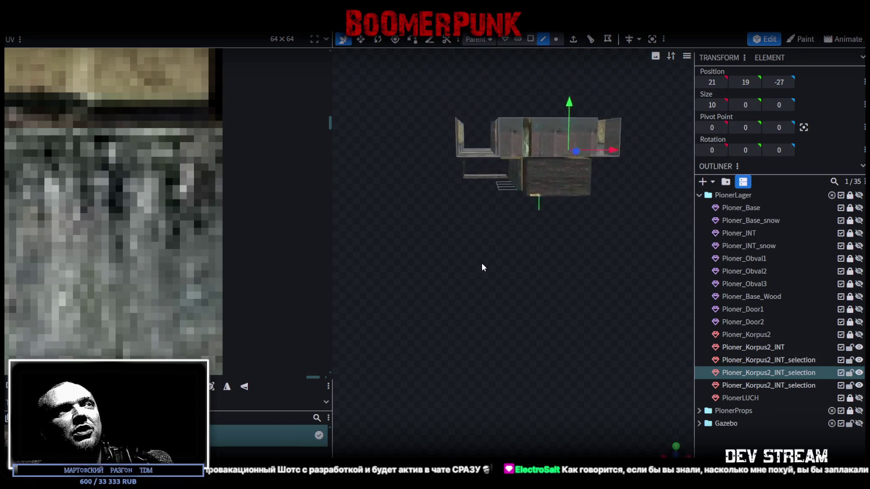
scroll(481, 263, "up", 5)
left_click(457, 209)
left_click_drag(467, 330, 471, 299)
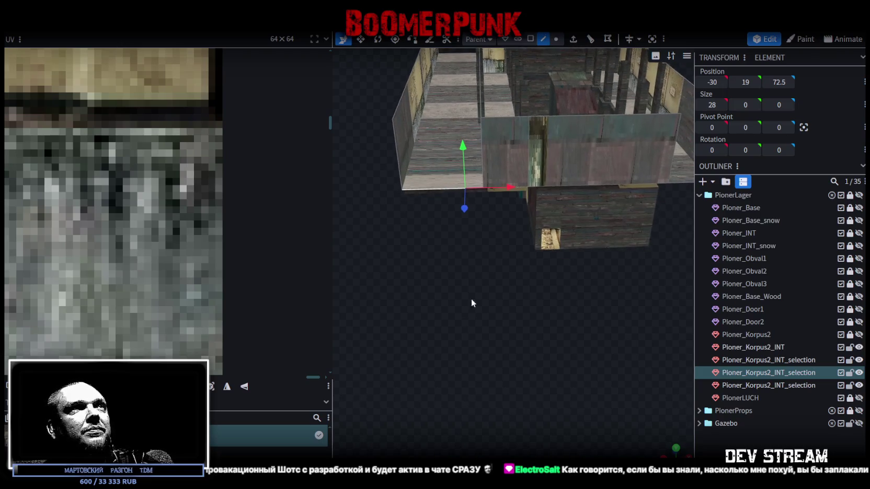
left_click(590, 39)
left_click(500, 452)
left_click(500, 452)
left_click(501, 452)
left_click(501, 452)
mouse_move(432, 310)
left_mouse_down()
mouse_move(444, 318)
mouse_move(473, 253)
mouse_move(468, 171)
left_mouse_up()
Step: Switch to face selection and select the floor face
left_click(531, 40)
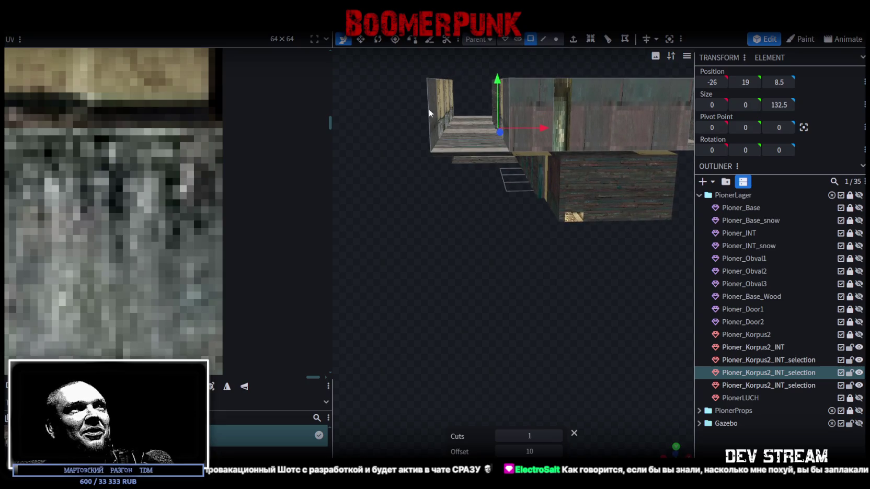
left_click(432, 238)
mouse_move(421, 212)
left_mouse_down()
mouse_move(658, 265)
mouse_move(646, 211)
mouse_move(566, 243)
left_mouse_up()
left_click(421, 297)
mouse_move(421, 297)
left_mouse_down()
mouse_move(537, 335)
mouse_move(514, 332)
left_mouse_up()
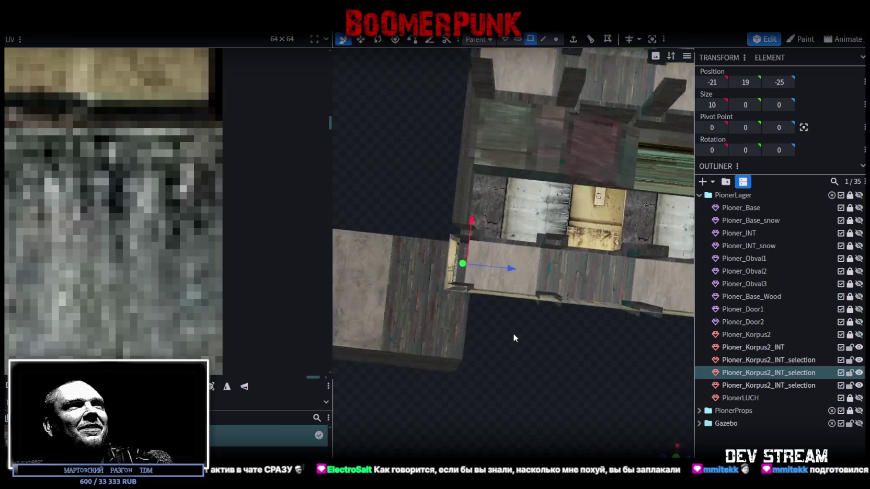
scroll(513, 332, "up", 2)
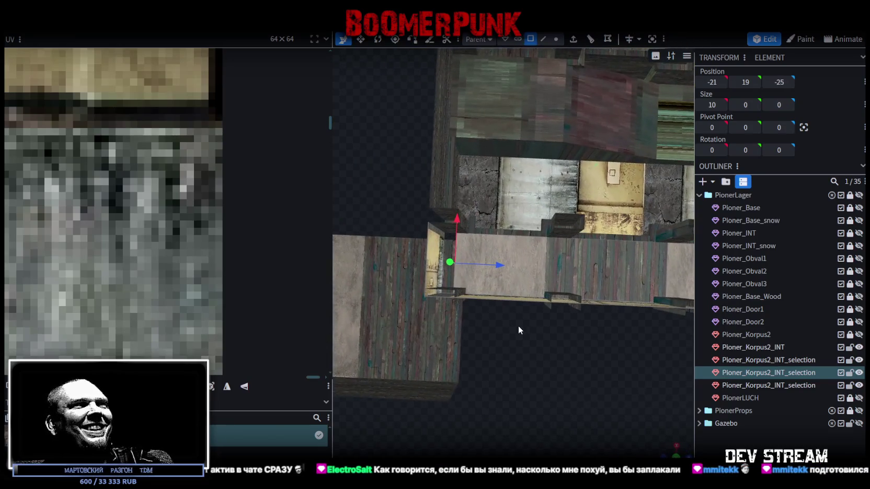
left_click(480, 279)
Step: Move the floor's left edge to Z -27 to meet the wall, then merge the overlapping vertices
left_click(544, 38)
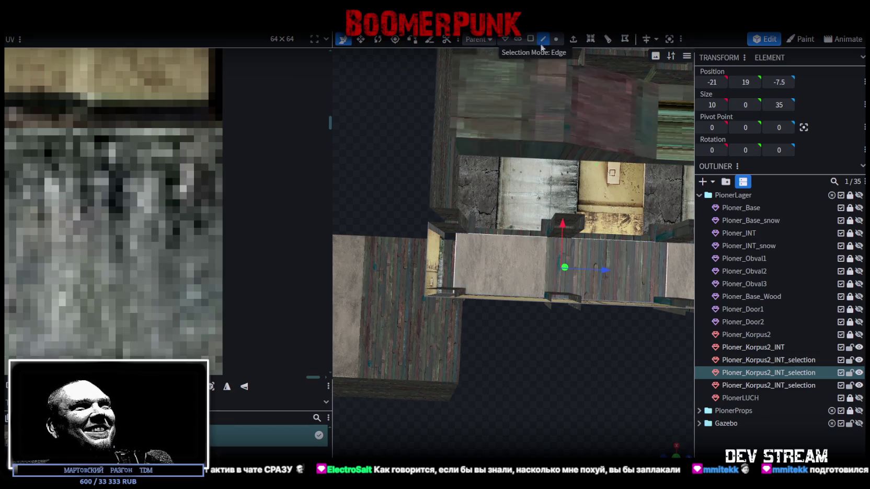
left_click(453, 271)
left_click_drag(497, 266, 482, 265)
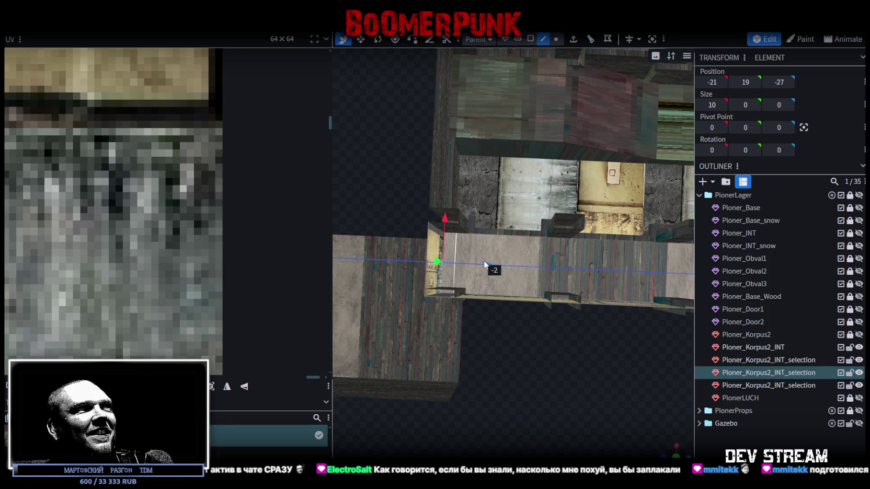
left_click(385, 113)
Step: Inspect the room from a low side view, selecting wall elements
mouse_move(494, 336)
left_mouse_down()
mouse_move(462, 326)
mouse_move(584, 322)
left_mouse_up()
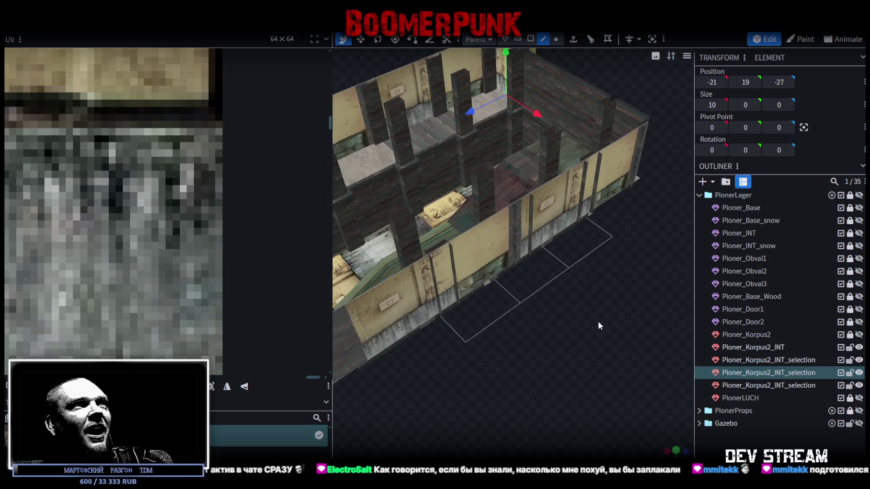
scroll(648, 299, "up", 5)
mouse_move(646, 340)
left_mouse_down()
mouse_move(522, 353)
mouse_move(589, 334)
mouse_move(457, 344)
mouse_move(469, 330)
mouse_move(518, 337)
mouse_move(638, 321)
mouse_move(518, 342)
mouse_move(590, 314)
left_mouse_up()
left_click(551, 226)
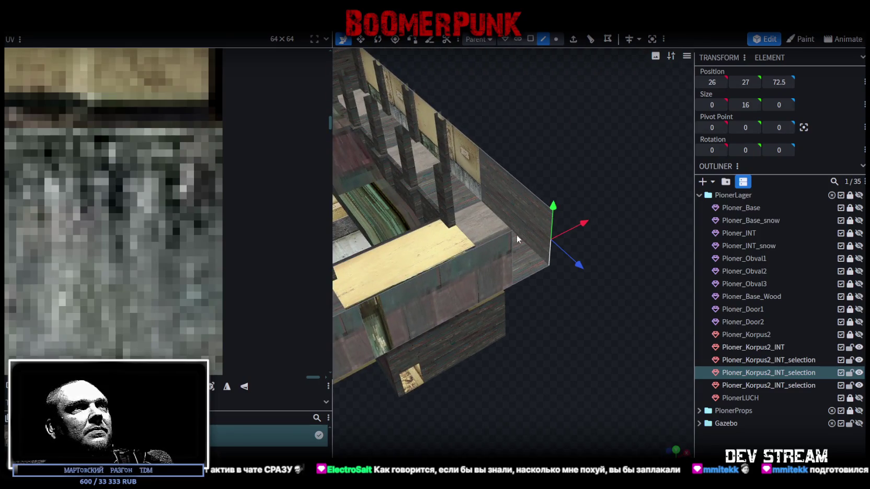
left_click(512, 247)
mouse_move(492, 365)
left_mouse_down()
mouse_move(587, 364)
mouse_move(604, 375)
mouse_move(558, 347)
mouse_move(597, 201)
left_mouse_up()
left_click(593, 214)
left_click_drag(584, 246, 577, 300)
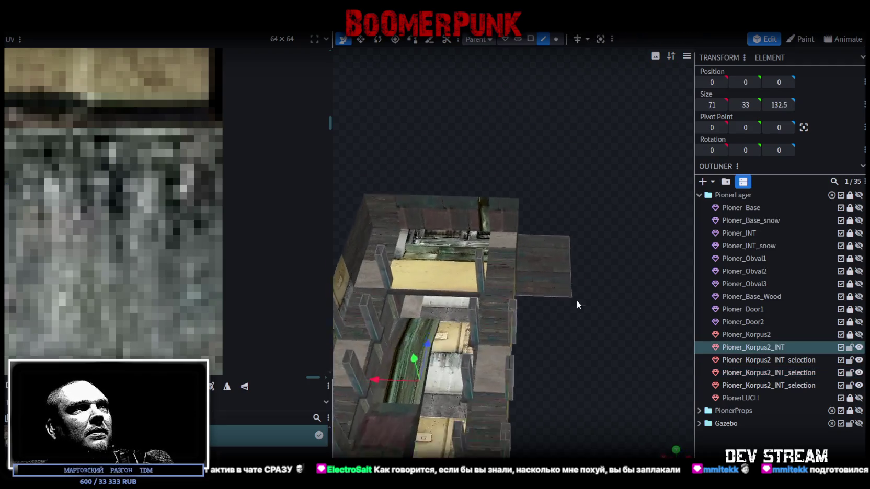
scroll(577, 301, "up", 2)
left_click(555, 273)
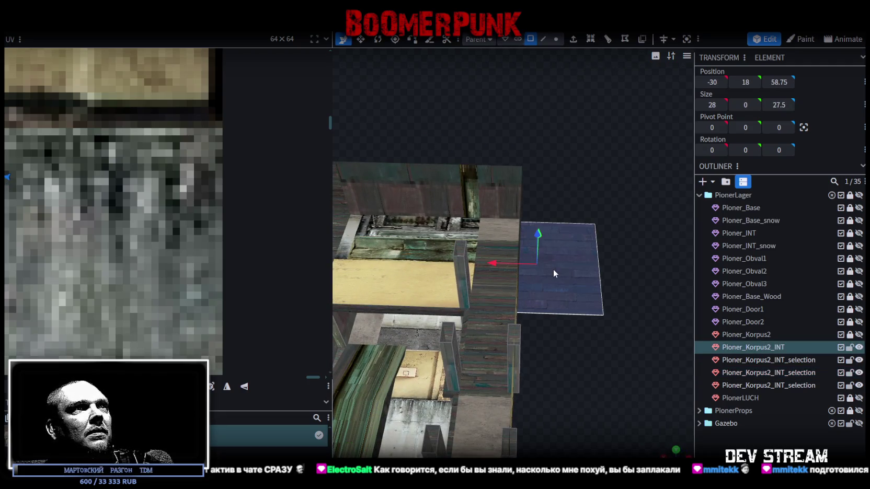
mouse_move(582, 318)
left_mouse_down()
mouse_move(551, 263)
mouse_move(560, 255)
mouse_move(565, 274)
mouse_move(478, 262)
left_mouse_up()
scroll(514, 276, "down", 5)
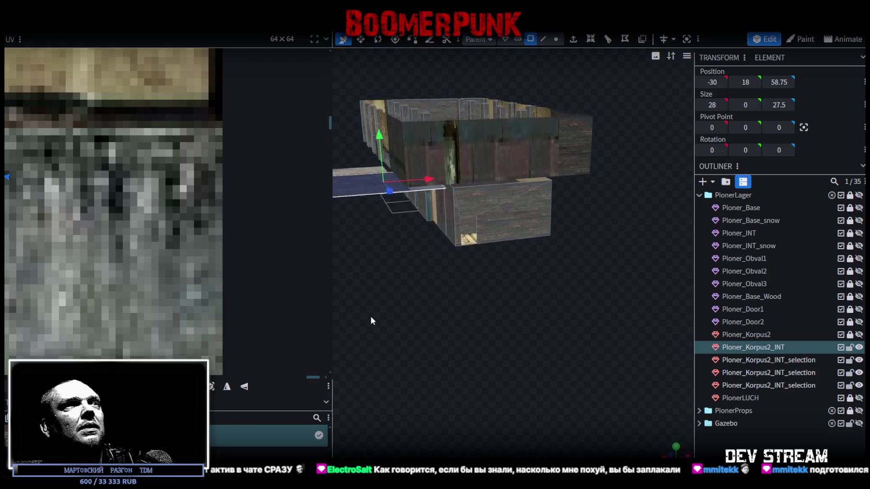
left_click_drag(370, 315, 489, 375)
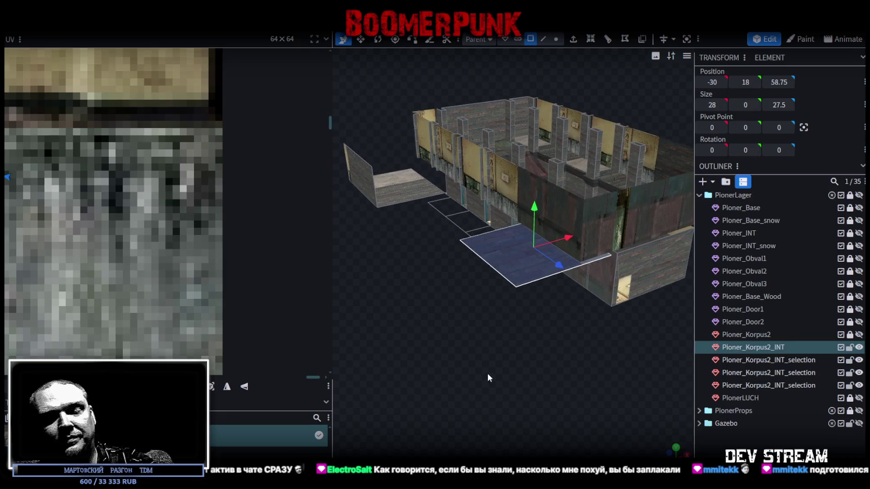
left_click(487, 373)
left_click_drag(435, 359, 496, 369)
scroll(535, 304, "up", 5)
mouse_move(536, 304)
left_mouse_down()
mouse_move(590, 364)
mouse_move(568, 350)
mouse_move(624, 345)
mouse_move(564, 382)
mouse_move(542, 337)
mouse_move(587, 329)
mouse_move(462, 384)
left_mouse_up()
scroll(589, 364, "down", 3)
scroll(511, 352, "up", 3)
scroll(497, 361, "up", 3)
mouse_move(498, 361)
left_mouse_down()
mouse_move(515, 354)
mouse_move(459, 347)
mouse_move(451, 323)
mouse_move(503, 348)
mouse_move(454, 358)
mouse_move(467, 339)
mouse_move(632, 341)
mouse_move(523, 369)
mouse_move(601, 335)
left_mouse_up()
left_click(858, 335)
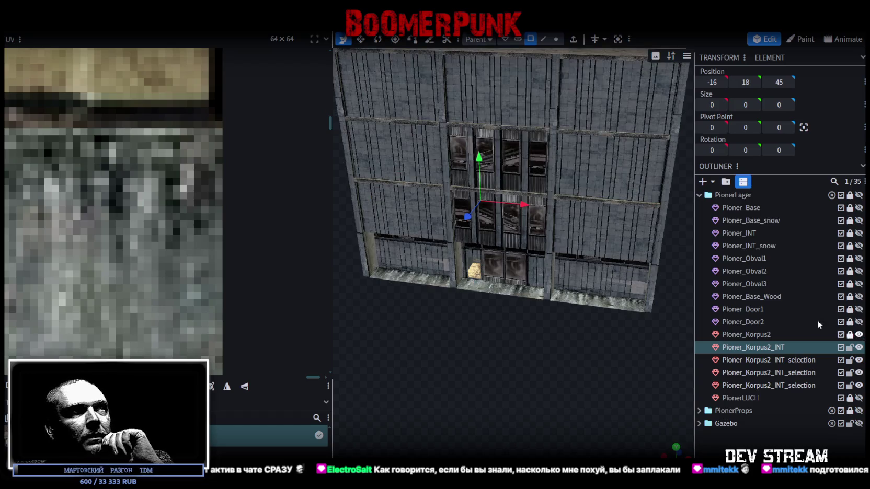
left_click_drag(503, 302, 506, 287)
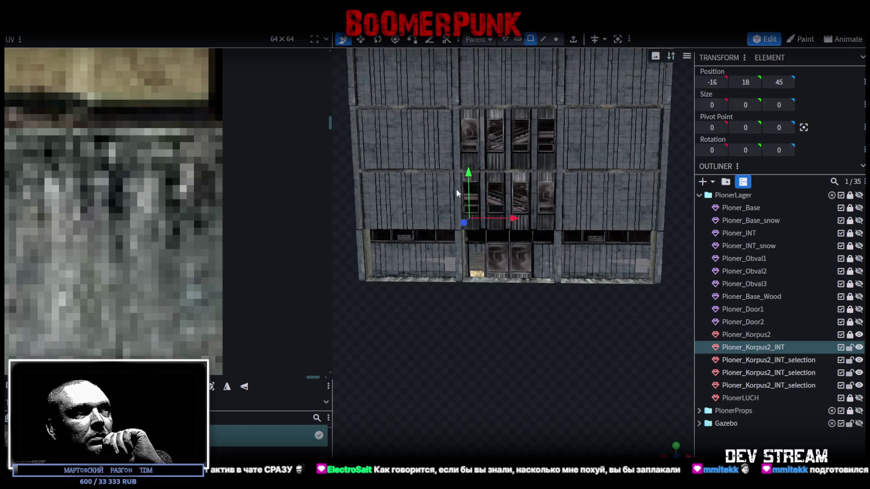
mouse_move(567, 308)
left_mouse_down()
mouse_move(486, 318)
mouse_move(397, 368)
mouse_move(574, 319)
mouse_move(572, 305)
left_mouse_up()
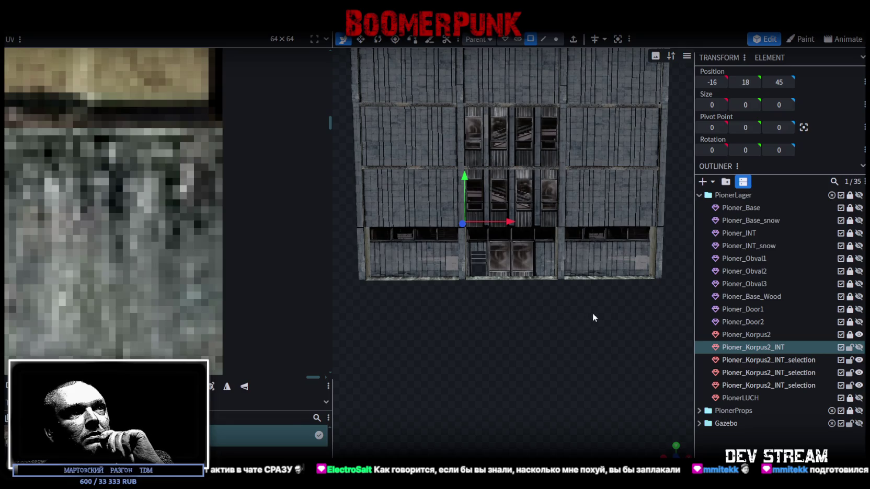
left_click(859, 335)
mouse_move(601, 345)
left_mouse_down()
mouse_move(367, 398)
mouse_move(484, 259)
left_mouse_up()
left_click(483, 258)
mouse_move(386, 121)
left_mouse_down()
mouse_move(322, 122)
mouse_move(375, 116)
left_mouse_up()
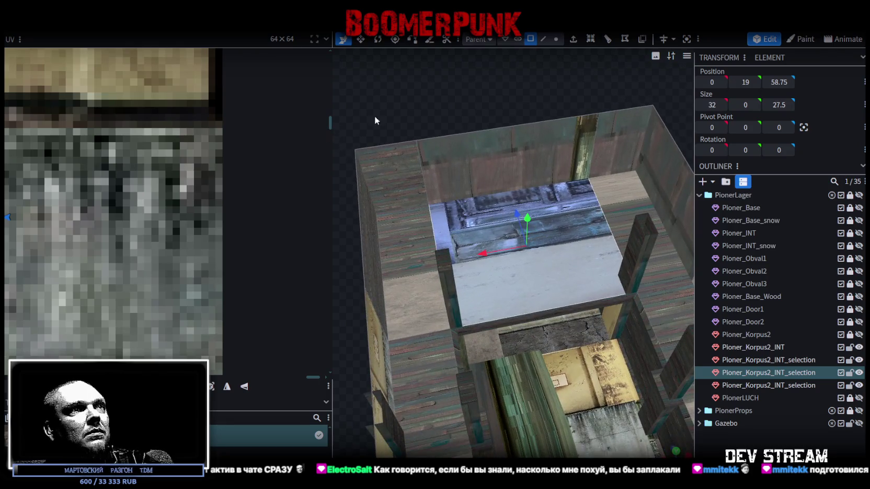
Step: Copy the selected plank and paste it back as a Mesh Selection
right_click(476, 227)
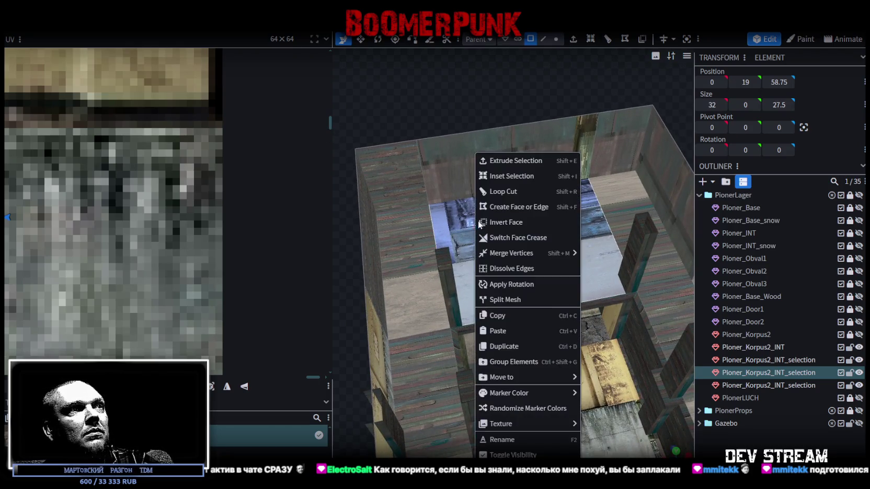
left_click(507, 317)
right_click(468, 218)
left_click(505, 331)
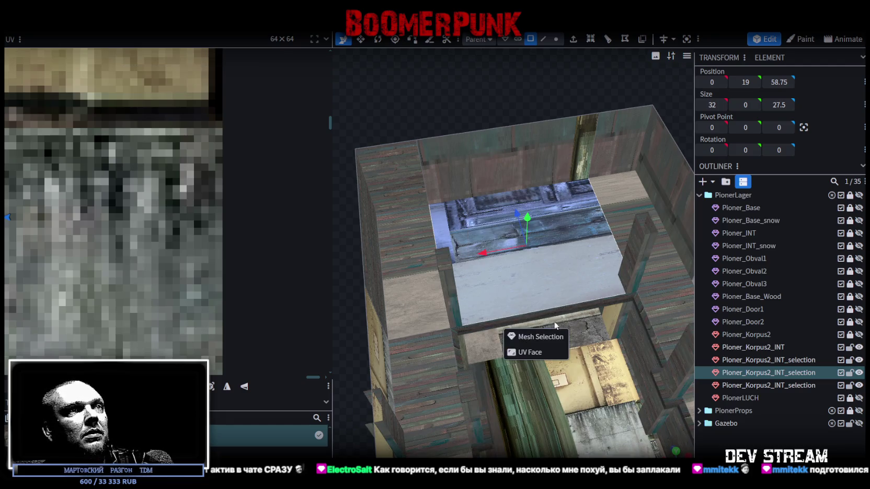
left_click(541, 336)
Step: With the Pioner_Korpus2 exterior visible, slide one edge of the copy along X to fit the building
left_click(529, 211)
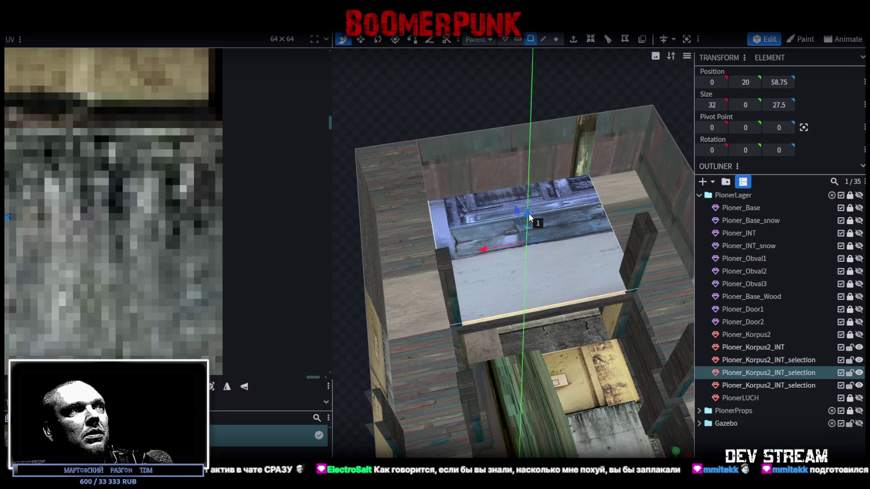
left_click(859, 335)
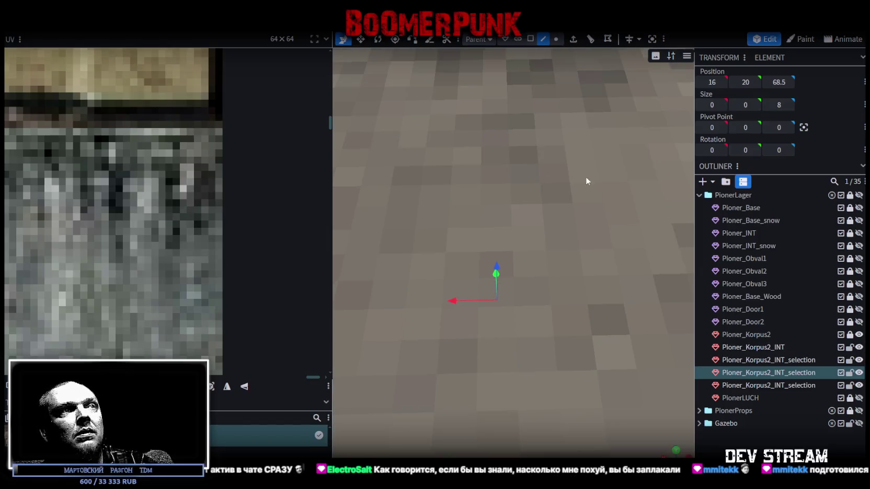
mouse_move(351, 203)
left_mouse_down()
mouse_move(618, 172)
mouse_move(502, 272)
mouse_move(495, 358)
mouse_move(534, 399)
mouse_move(521, 390)
mouse_move(517, 418)
left_mouse_up()
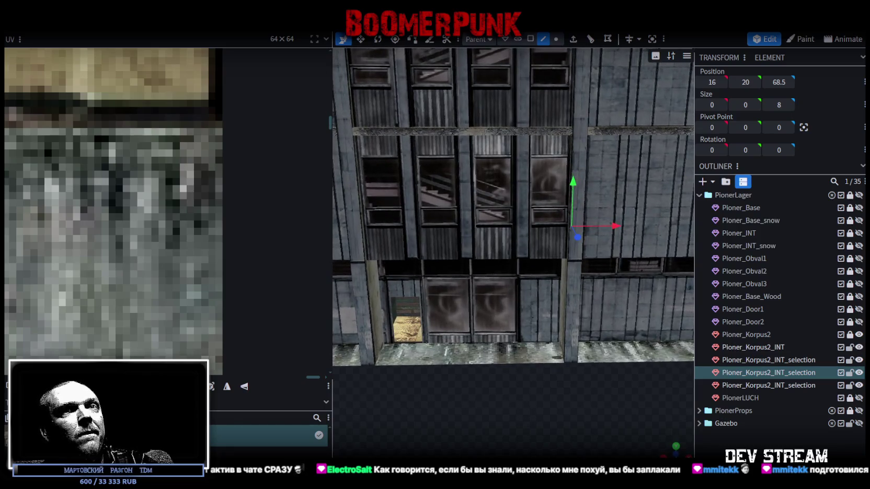
mouse_move(820, 329)
left_mouse_down()
mouse_move(549, 421)
mouse_move(573, 340)
mouse_move(573, 387)
mouse_move(570, 375)
mouse_move(439, 340)
mouse_move(327, 332)
left_mouse_up()
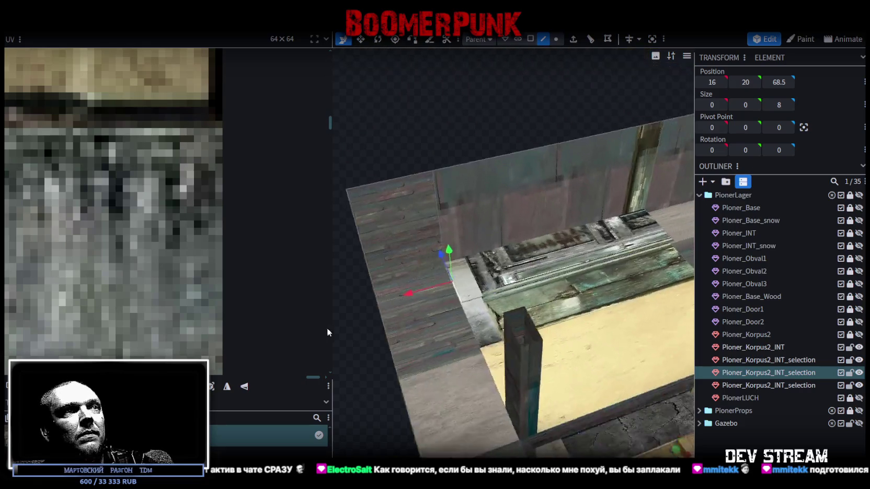
mouse_move(403, 280)
left_mouse_down()
mouse_move(419, 277)
mouse_move(451, 234)
mouse_move(489, 154)
mouse_move(630, 116)
mouse_move(620, 379)
mouse_move(631, 280)
left_mouse_up()
Step: Show the Pioner_Korpus2 exterior and move the selected edge to X 14
left_click(856, 359)
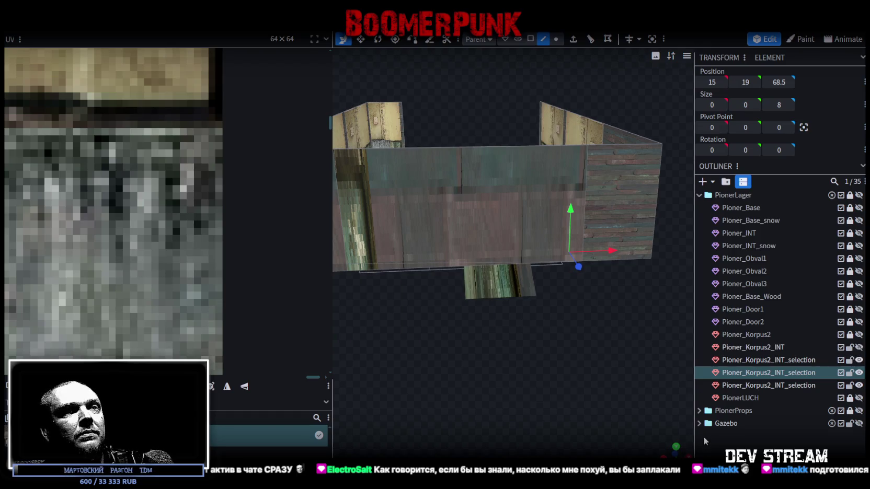
left_click(859, 348)
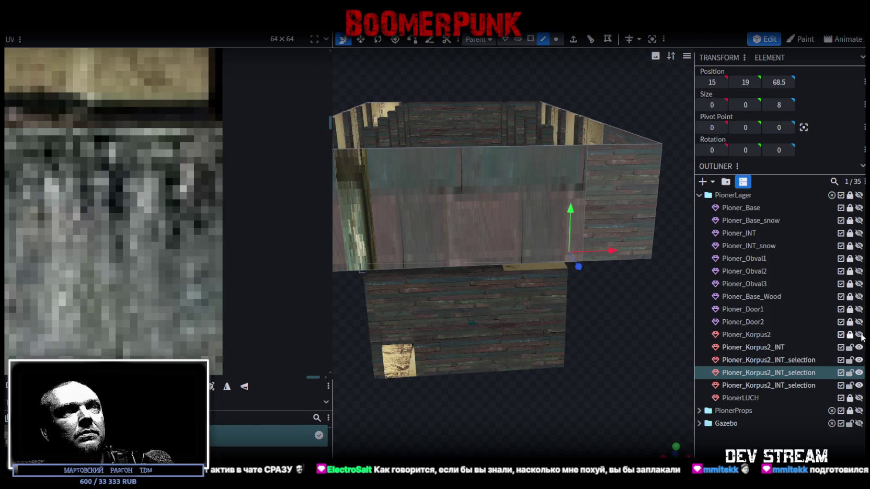
left_click(859, 335)
left_click_drag(544, 437, 434, 366)
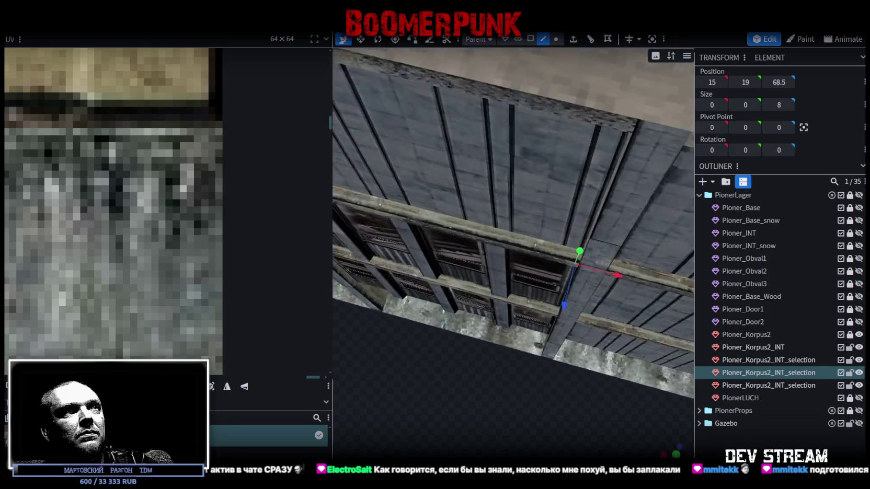
scroll(433, 365, "down", 5)
mouse_move(430, 377)
left_mouse_down()
mouse_move(505, 372)
mouse_move(480, 365)
mouse_move(323, 201)
mouse_move(582, 405)
left_mouse_up()
right_click_drag(583, 405, 548, 376)
mouse_move(548, 375)
left_mouse_down()
mouse_move(636, 333)
mouse_move(535, 422)
mouse_move(511, 374)
left_mouse_up()
scroll(506, 335, "up", 3)
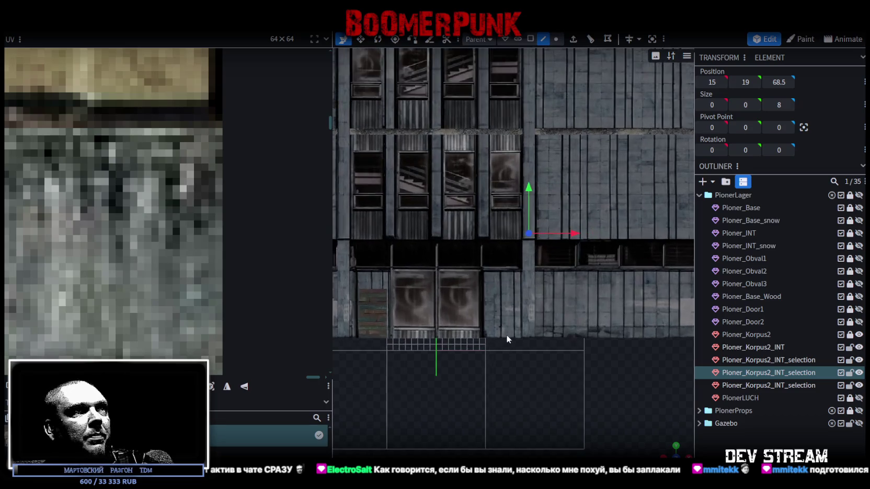
scroll(597, 405, "up", 2)
left_click_drag(648, 249, 636, 250)
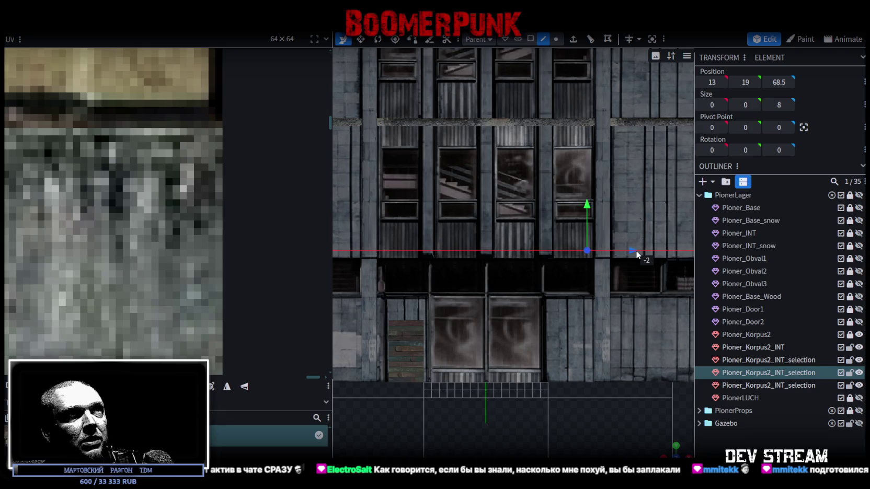
left_click_drag(636, 250, 637, 250)
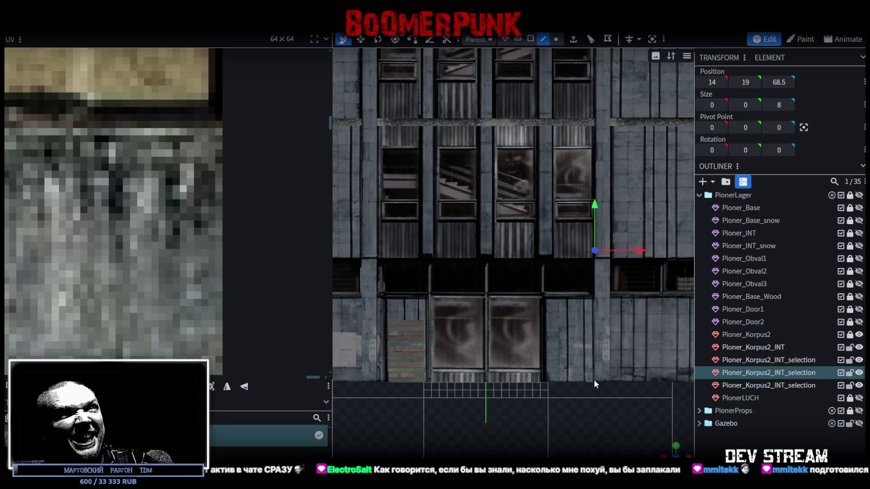
Step: Pick the point on the wall edge and set its height to 23
scroll(594, 379, "down", 2)
scroll(557, 390, "up", 1)
scroll(557, 392, "up", 1)
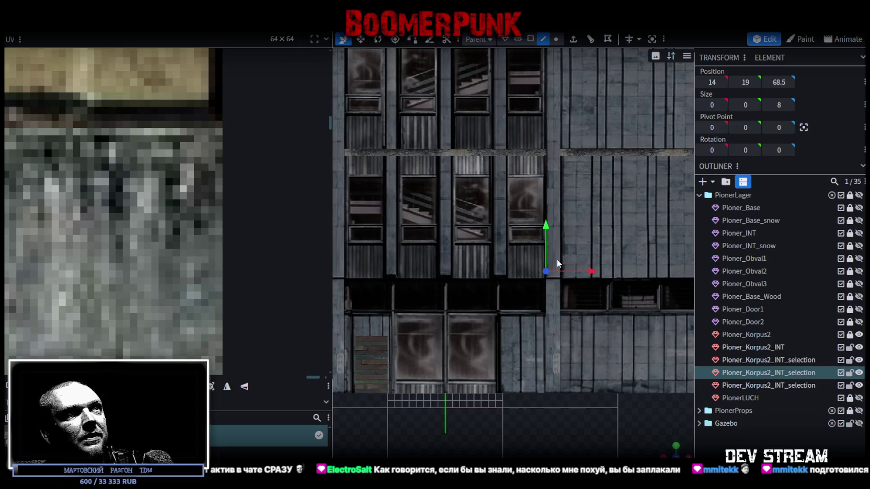
scroll(555, 263, "down", 1)
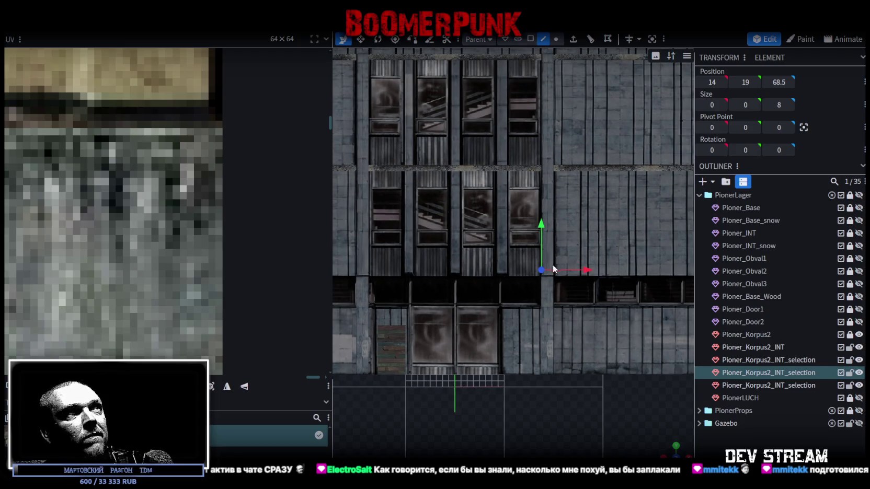
left_click_drag(541, 225, 548, 201)
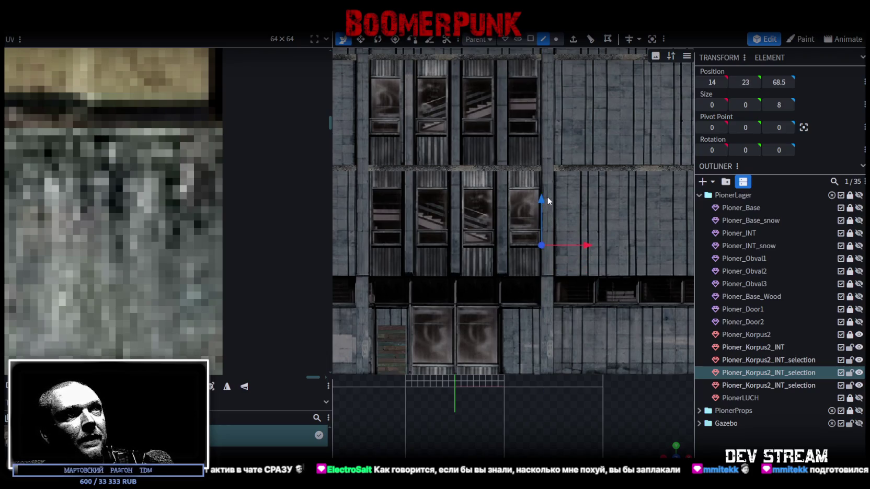
scroll(544, 306, "down", 1)
mouse_move(671, 452)
left_mouse_down()
mouse_move(394, 330)
mouse_move(448, 315)
mouse_move(579, 168)
left_mouse_up()
mouse_move(634, 146)
left_mouse_down()
mouse_move(507, 167)
mouse_move(621, 271)
left_mouse_up()
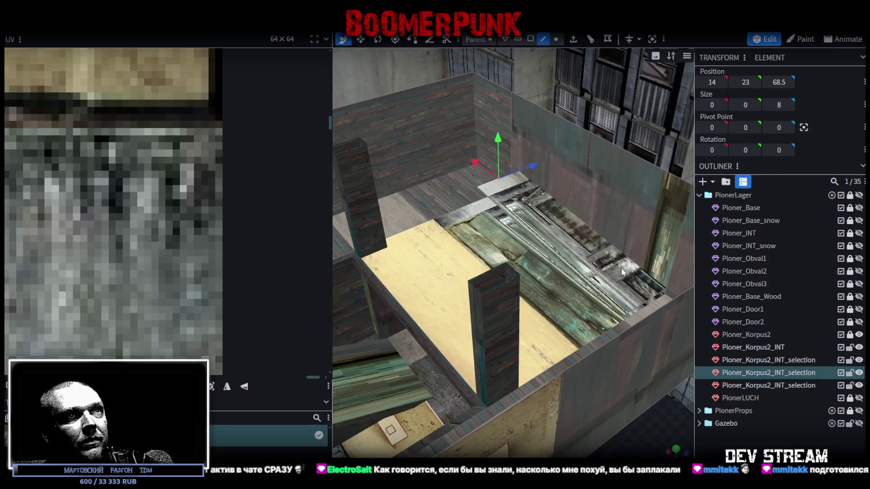
left_click(648, 302)
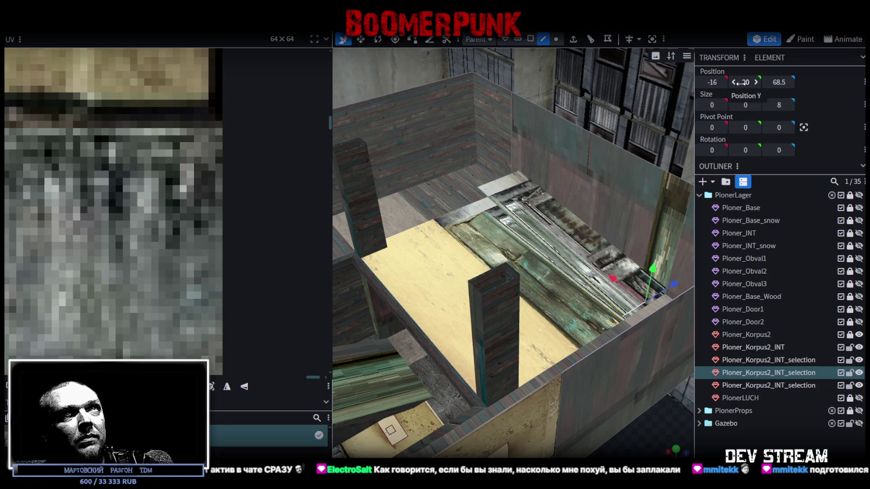
left_click(850, 360)
left_click(850, 386)
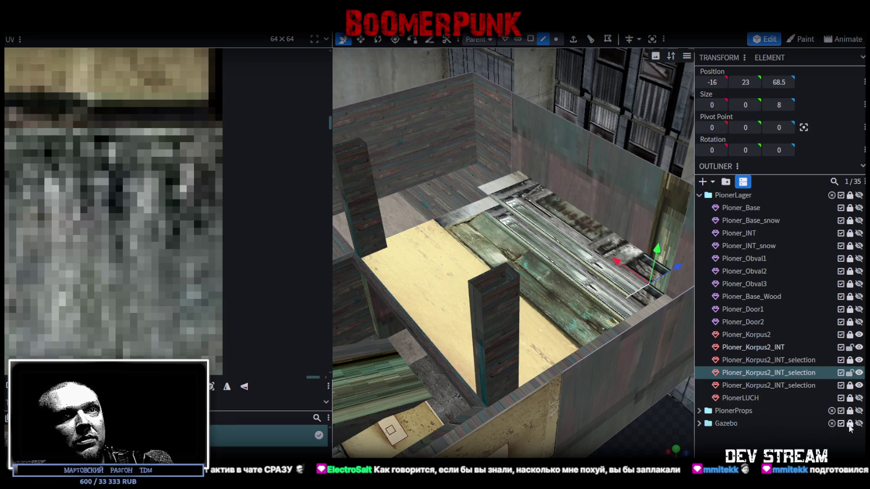
Step: Slide the point along X from -16 to 7
left_click_drag(612, 363, 636, 253)
mouse_move(636, 425)
left_mouse_down()
mouse_move(431, 374)
mouse_move(530, 383)
mouse_move(662, 445)
left_mouse_up()
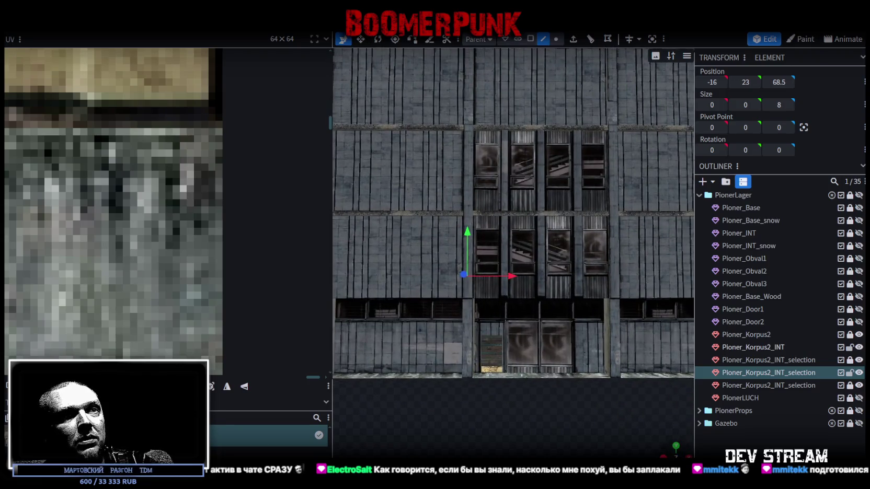
scroll(621, 424, "up", 2)
scroll(444, 360, "up", 2)
scroll(532, 422, "up", 2)
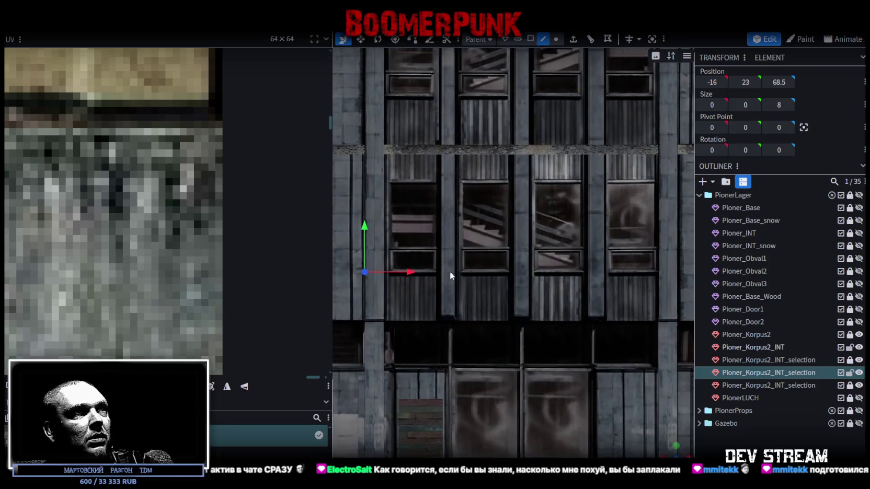
left_click_drag(415, 274, 623, 269)
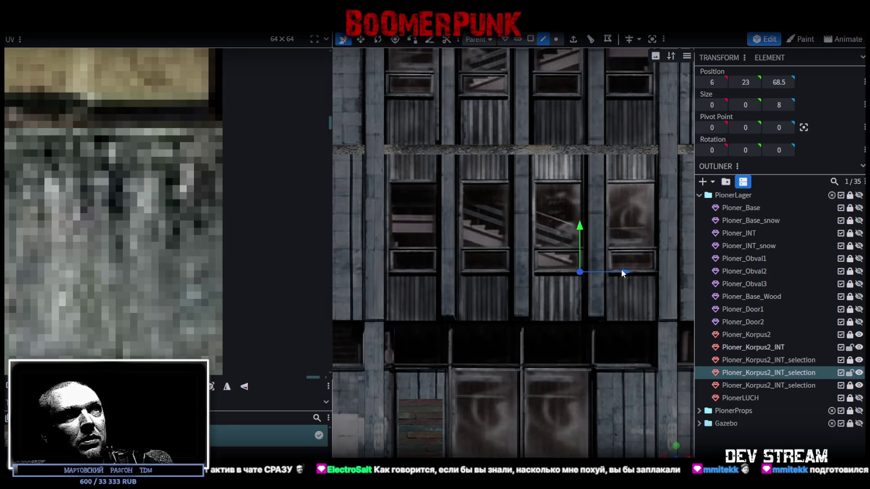
scroll(616, 287, "up", 1)
left_click_drag(615, 303, 579, 299)
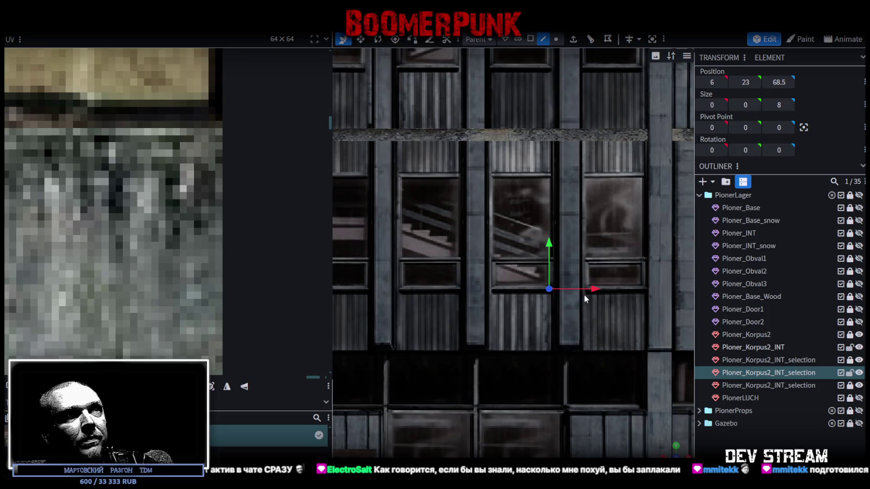
left_click_drag(591, 288, 605, 288)
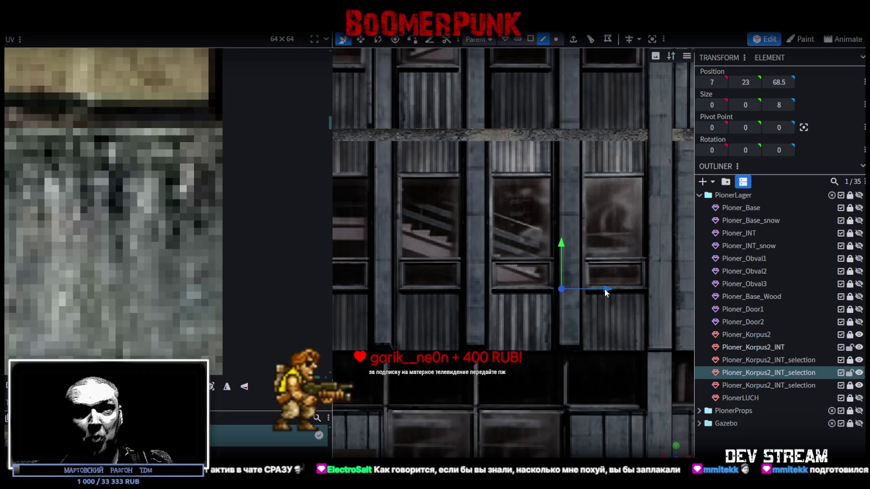
Step: Extrude a new point from the vertex and place it at X -7, Y 29
left_click(574, 40)
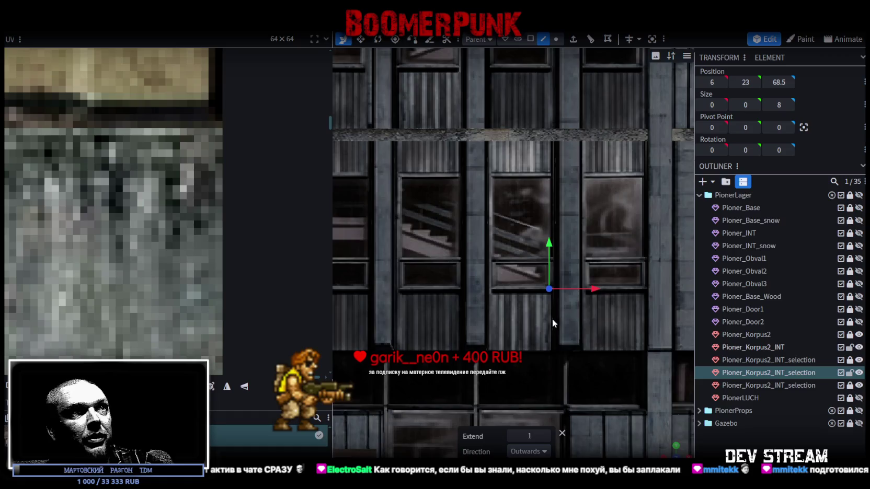
left_click_drag(625, 288, 490, 291)
left_click_drag(442, 245, 447, 184)
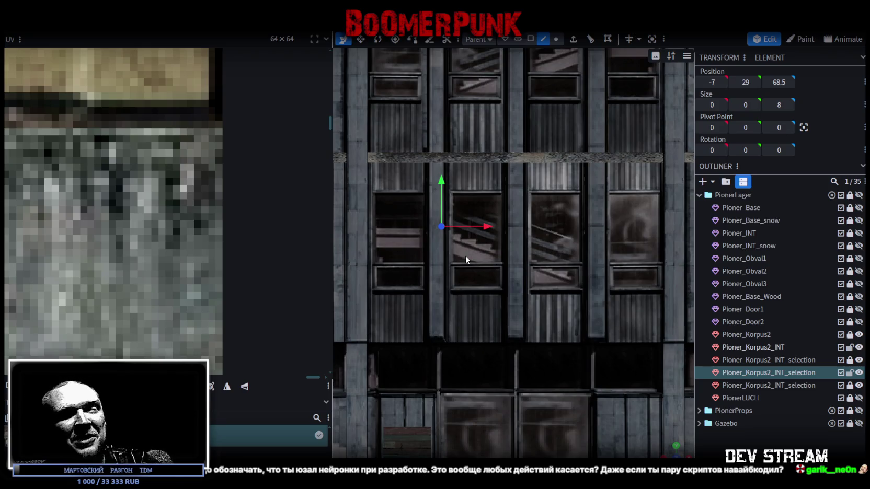
left_click_drag(518, 251, 599, 394)
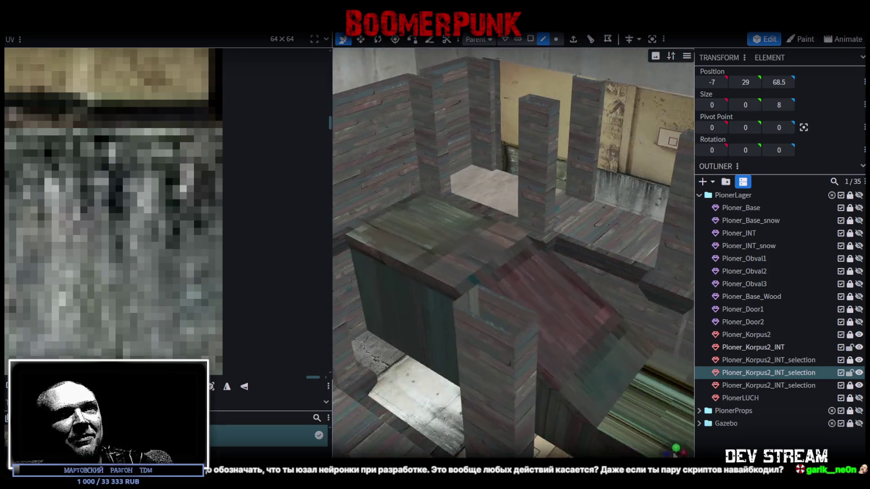
Step: Extrude the plank's corner point with direction X-
right_click(423, 229)
mouse_move(424, 229)
left_mouse_down()
mouse_move(579, 298)
mouse_move(551, 347)
mouse_move(652, 372)
mouse_move(462, 323)
mouse_move(514, 248)
mouse_move(535, 193)
mouse_move(562, 188)
left_mouse_up()
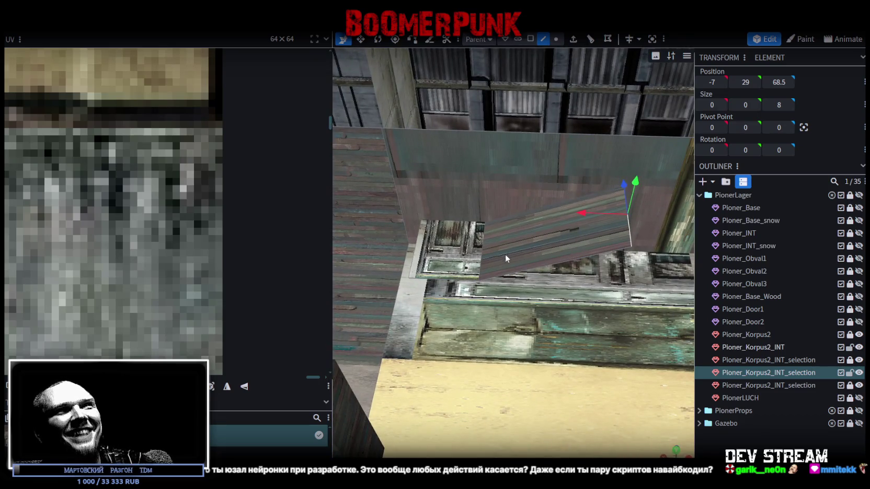
left_click(483, 245)
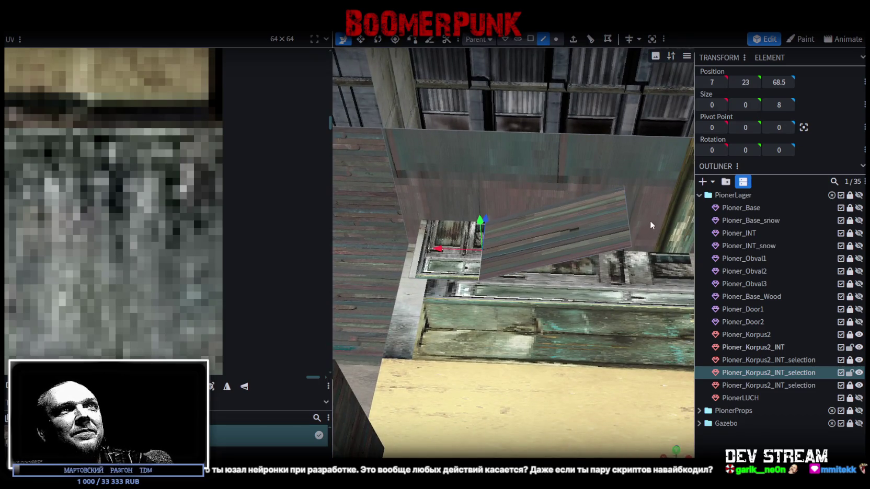
left_click(629, 217)
left_click_drag(630, 254, 598, 91)
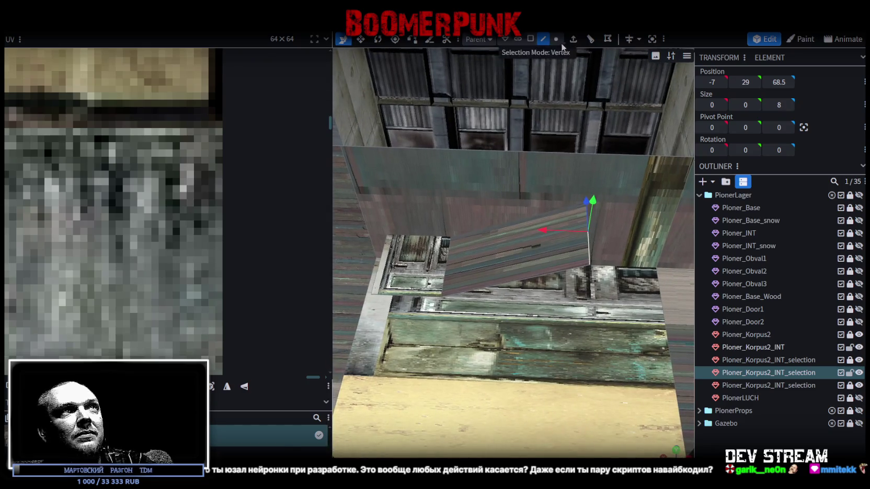
key("e")
left_click(543, 452)
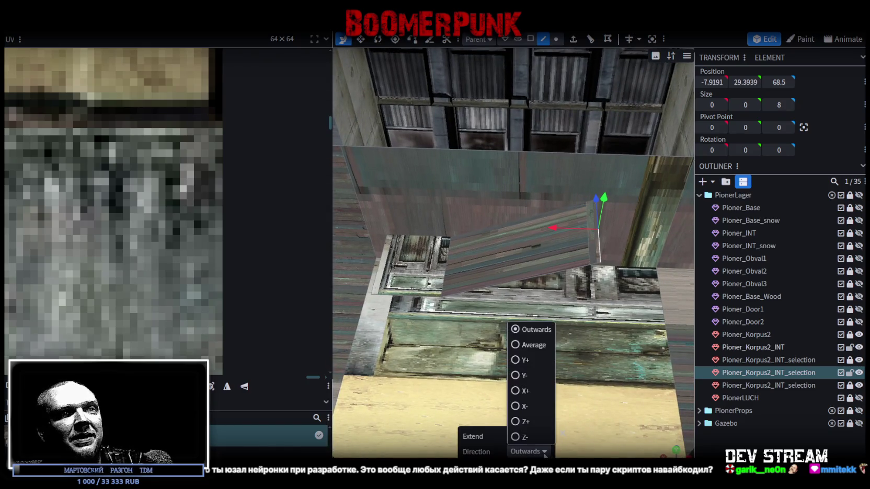
left_click(523, 405)
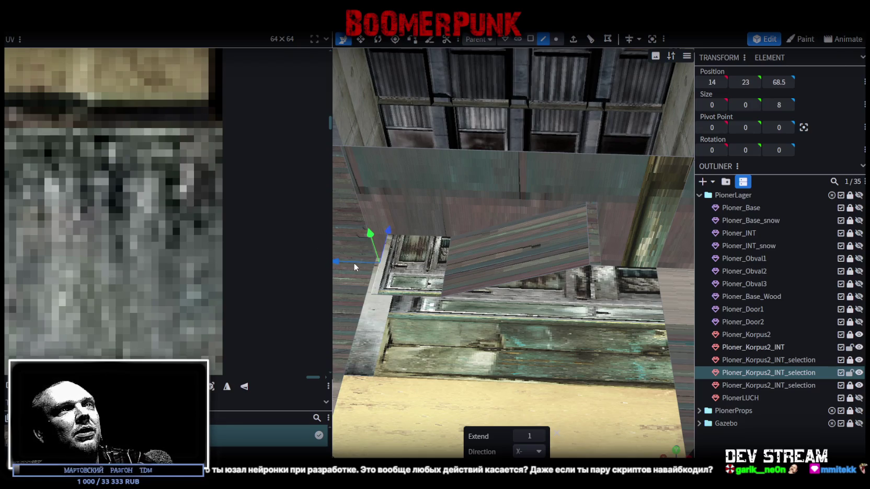
left_click(354, 267)
Step: Set the new point's X position to -14, then push it to X -16 against the wall
left_click(713, 84)
type("-14")
key("Return")
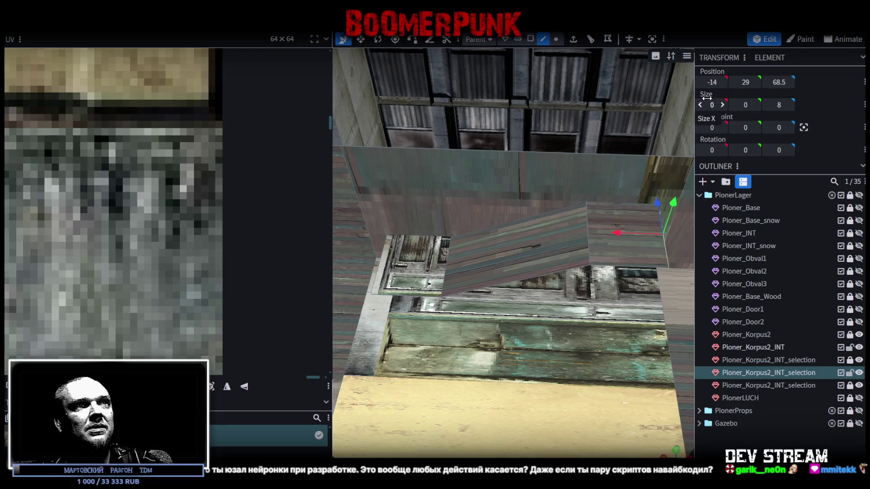
scroll(527, 288, "up", 3)
scroll(502, 314, "down", 5)
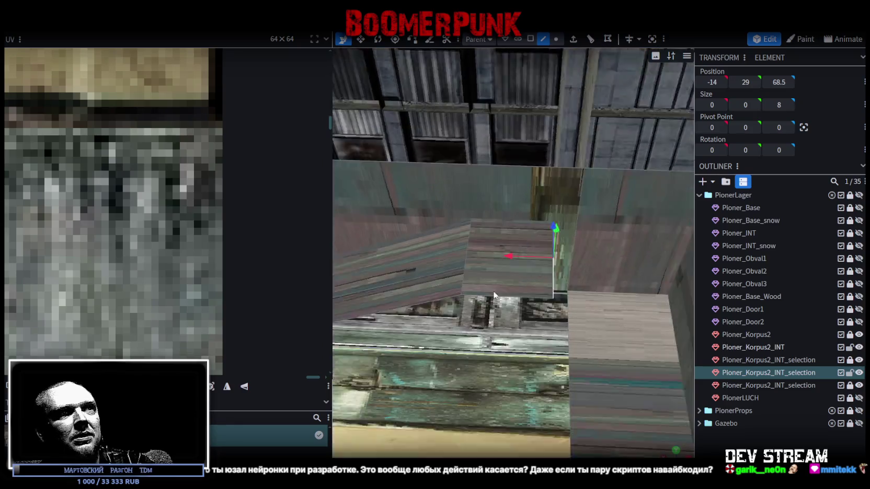
mouse_move(498, 275)
left_mouse_down()
mouse_move(518, 281)
mouse_move(520, 297)
left_mouse_up()
mouse_move(487, 232)
left_mouse_down()
mouse_move(514, 236)
mouse_move(604, 329)
mouse_move(541, 291)
left_mouse_up()
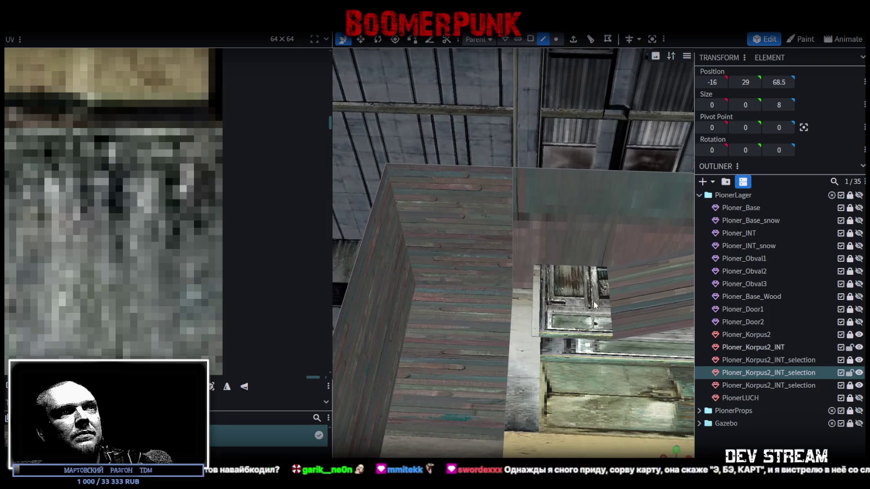
Step: Move the plank's opposite edge from X 14 out to X 16
left_click(534, 294)
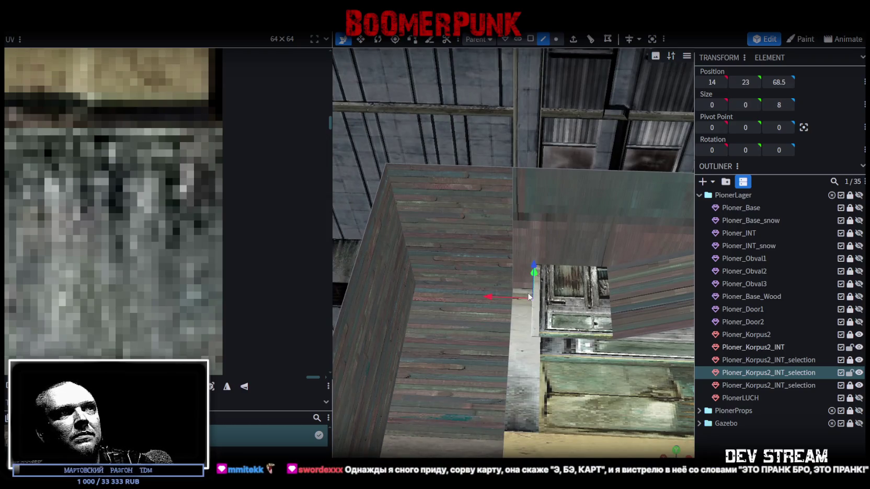
left_click_drag(496, 296, 476, 295)
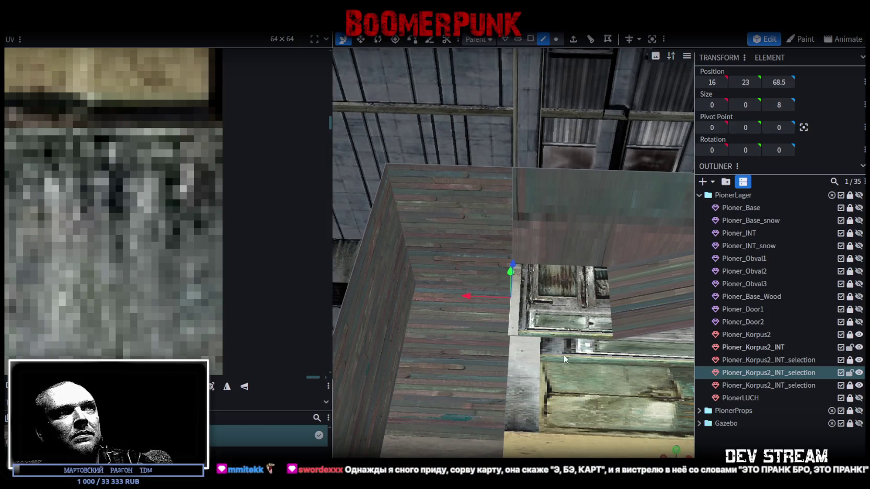
left_click_drag(563, 355, 595, 288)
scroll(578, 341, "up", 3)
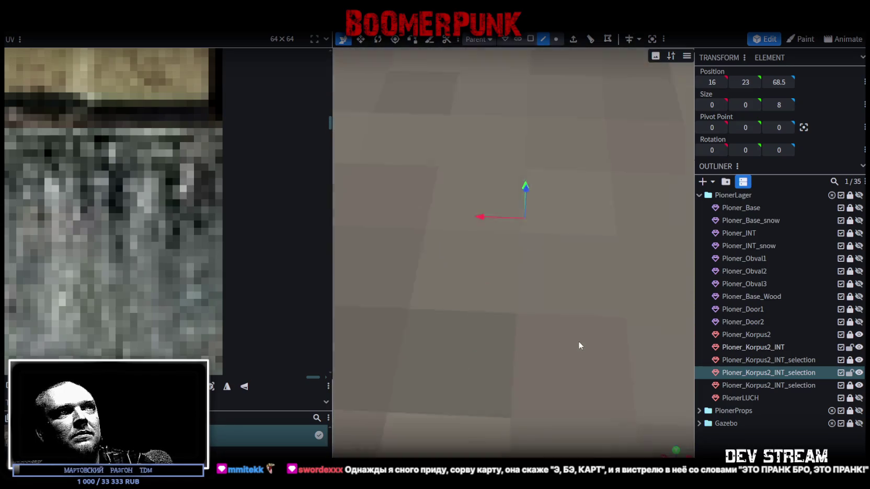
scroll(584, 349, "down", 4)
scroll(591, 319, "down", 2)
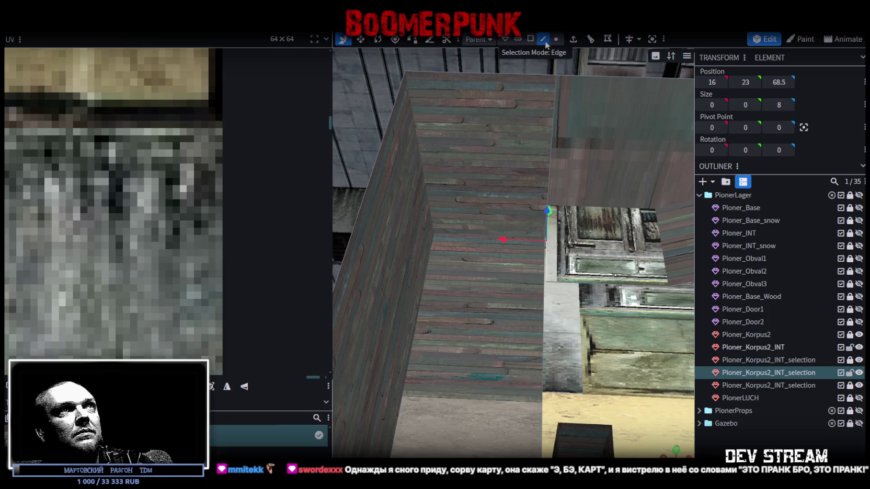
Step: Extrude the selected edge and stretch it along X to 26
left_click(573, 45)
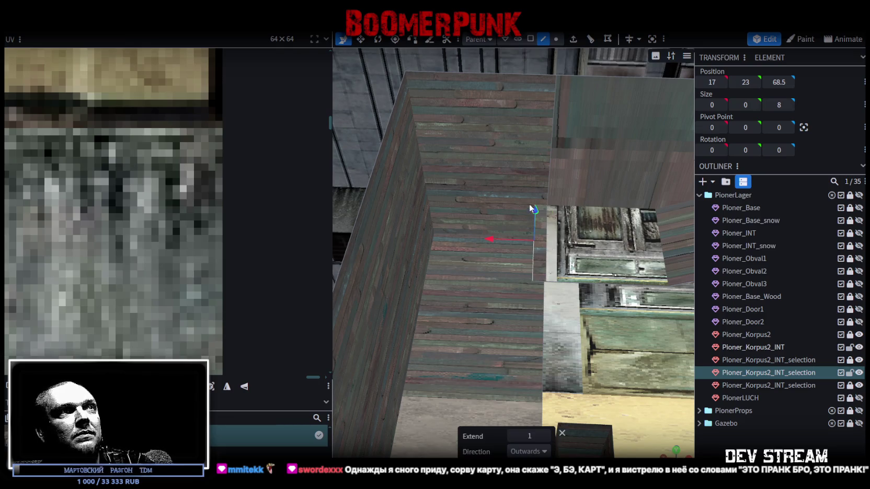
left_click_drag(492, 239, 393, 232)
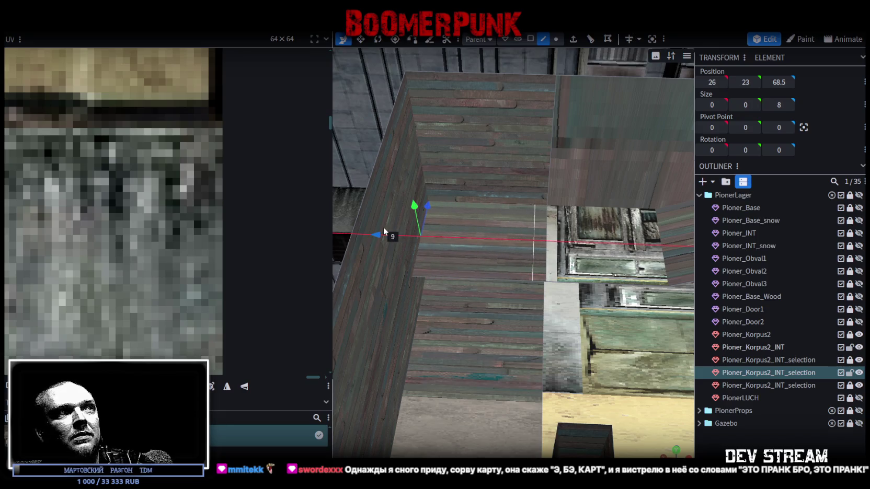
left_click_drag(393, 232, 384, 236)
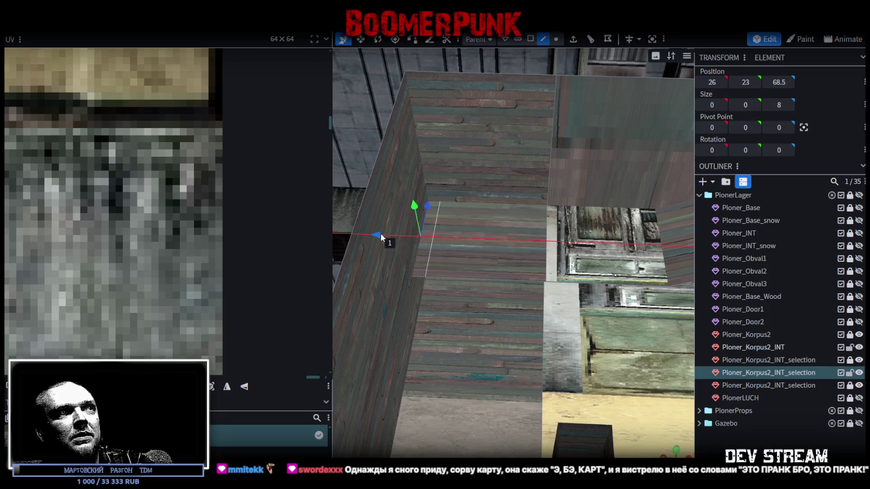
scroll(522, 324, "up", 5)
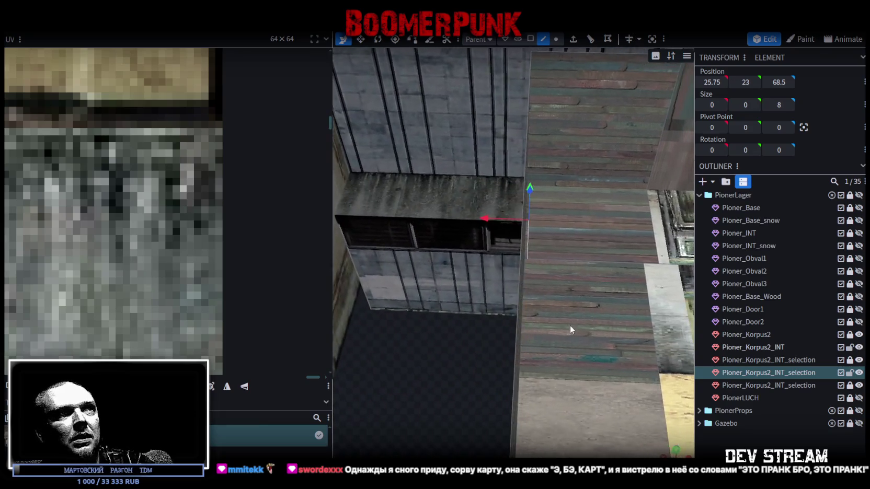
scroll(554, 335, "up", 5)
scroll(555, 343, "down", 1)
mouse_move(560, 341)
left_mouse_down()
mouse_move(500, 195)
mouse_move(479, 179)
left_mouse_up()
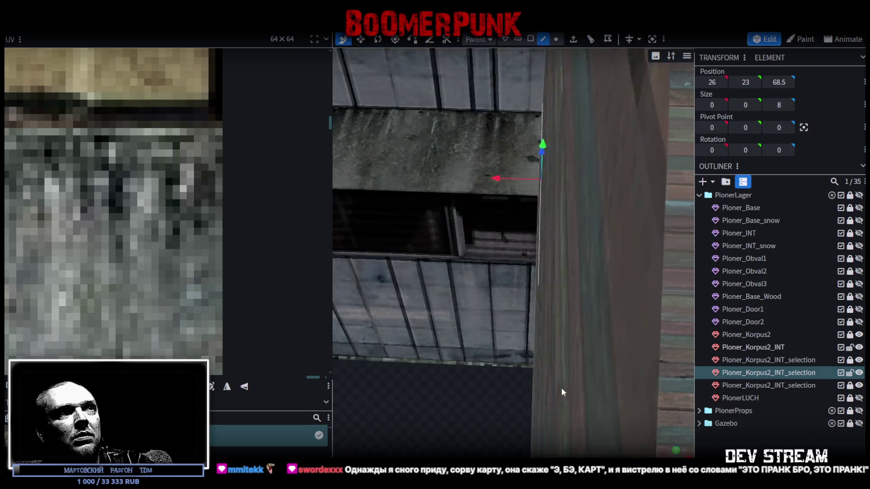
left_click_drag(560, 388, 552, 391)
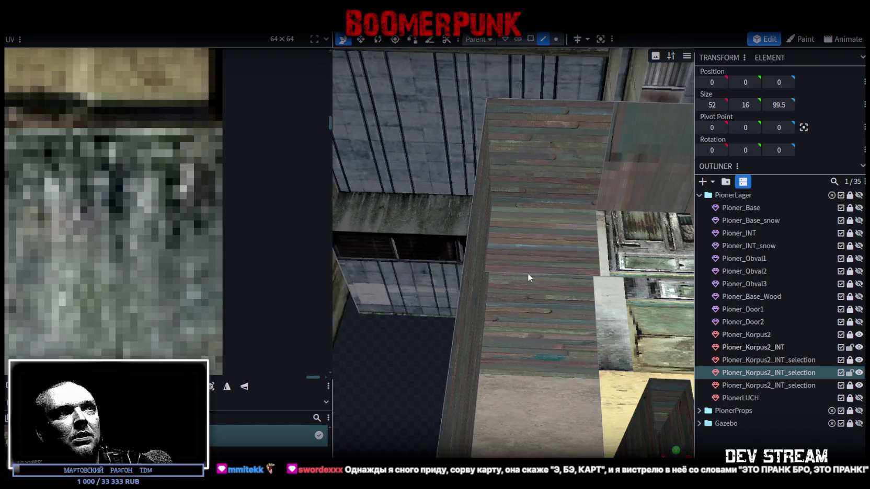
Step: Extrude the wooden face outwards with an extend length of 6
left_click(574, 41)
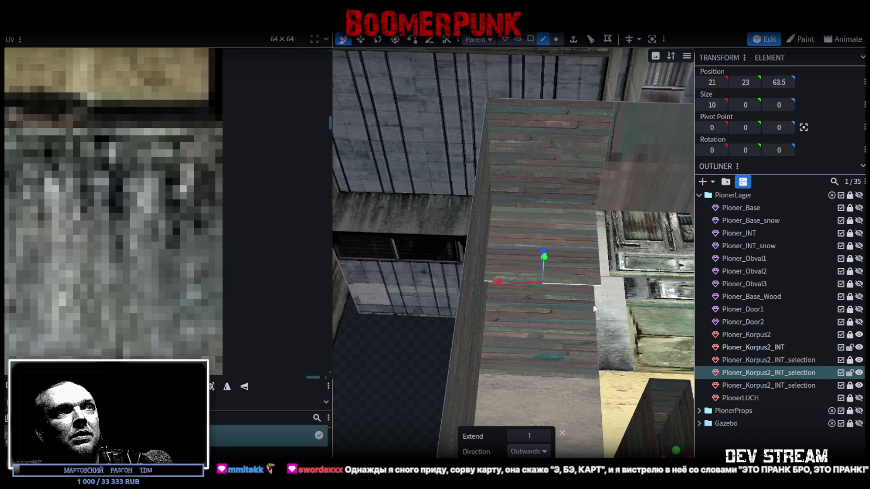
left_click(545, 437)
left_click(545, 437)
left_click(545, 437)
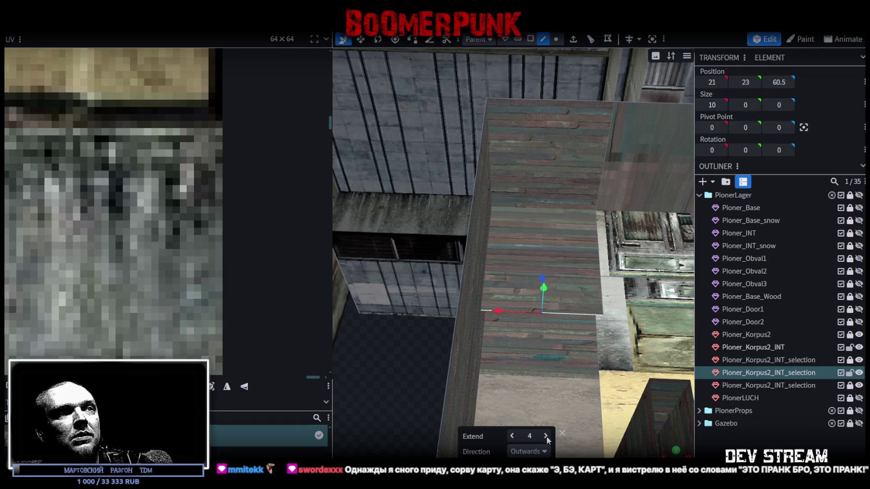
left_click(547, 437)
left_click(546, 436)
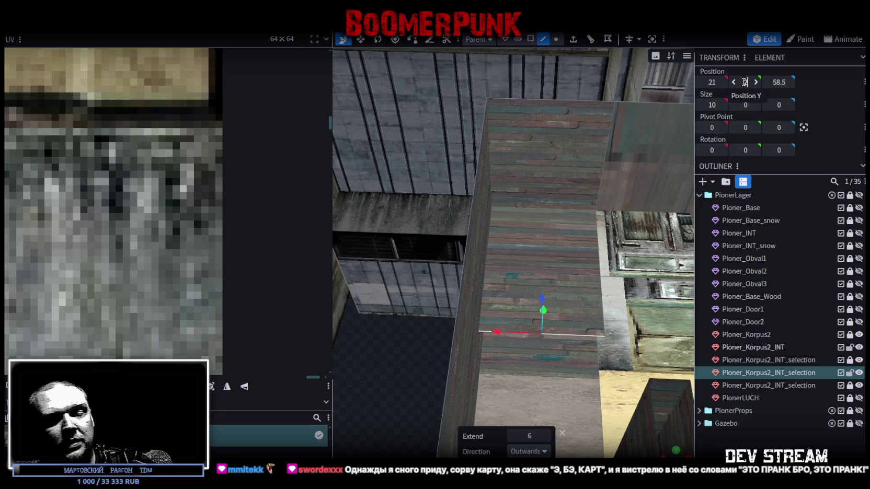
right_click(574, 389)
mouse_move(574, 389)
left_mouse_down()
mouse_move(483, 372)
mouse_move(557, 344)
mouse_move(503, 197)
left_mouse_up()
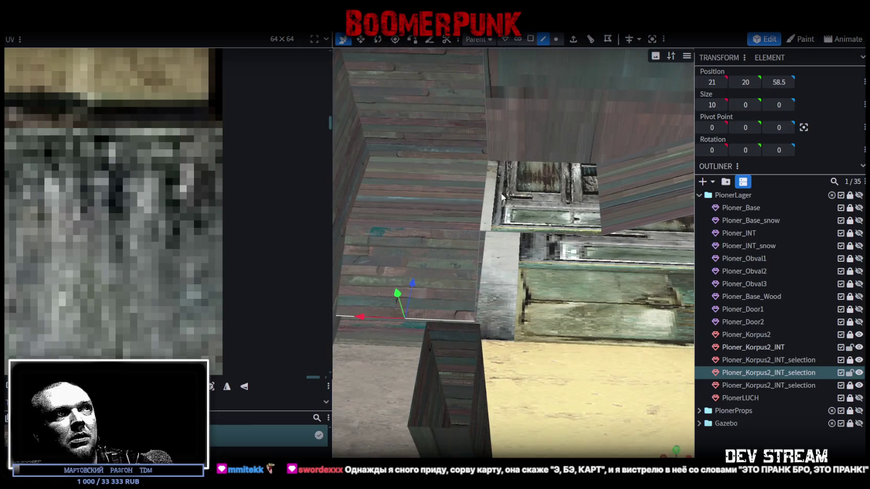
left_click_drag(478, 275, 536, 339)
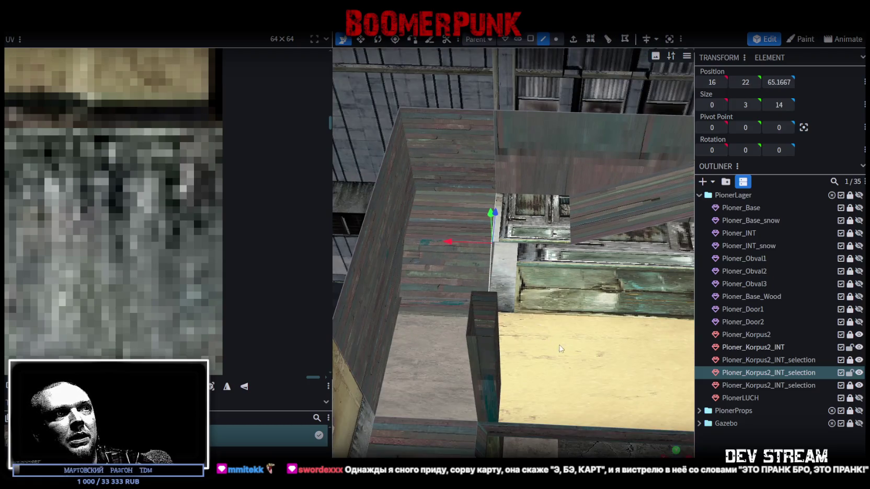
left_click_drag(582, 394, 586, 259)
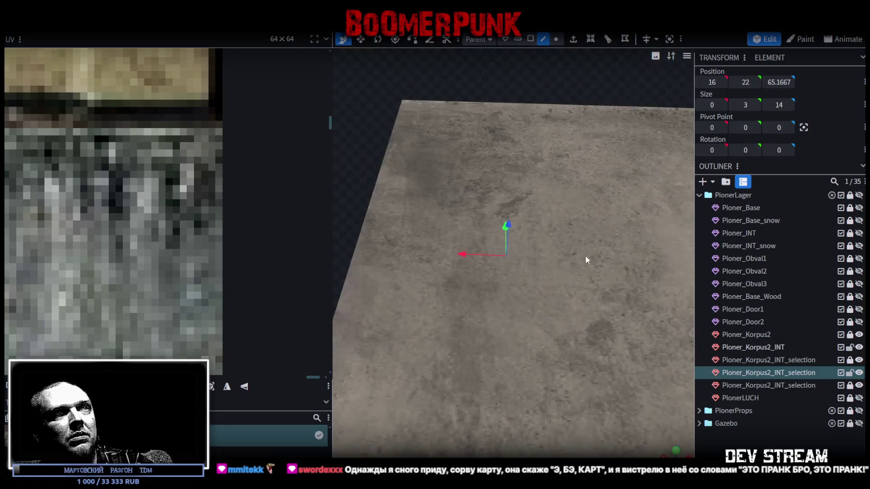
Step: Hide the Pioner_Korpus2 exterior and switch the viewport to textured shading with Z
left_click(859, 335)
left_click_drag(666, 287, 565, 187)
key("z")
key("z")
mouse_move(571, 158)
left_mouse_down()
mouse_move(592, 123)
mouse_move(492, 162)
mouse_move(618, 273)
mouse_move(638, 356)
mouse_move(584, 212)
mouse_move(588, 336)
mouse_move(641, 299)
mouse_move(672, 293)
mouse_move(655, 310)
mouse_move(524, 335)
mouse_move(574, 344)
mouse_move(531, 334)
mouse_move(550, 328)
mouse_move(565, 348)
mouse_move(494, 347)
mouse_move(521, 331)
mouse_move(586, 398)
mouse_move(514, 359)
mouse_move(474, 360)
mouse_move(647, 370)
mouse_move(577, 311)
mouse_move(624, 345)
left_mouse_up()
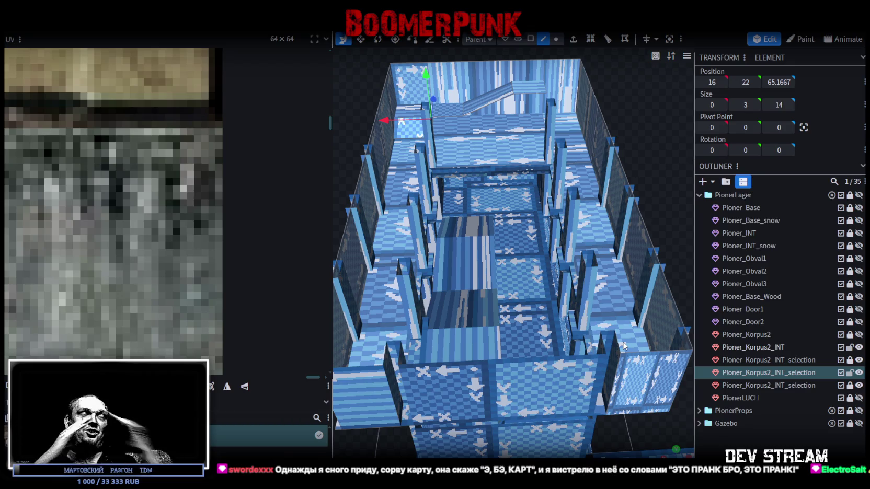
Step: Make the third Pioner_Korpus2_INT_selection piece visible in the Outliner
scroll(624, 345, "down", 5)
left_click_drag(579, 211, 598, 180)
scroll(472, 210, "up", 8)
left_click_drag(472, 210, 406, 215)
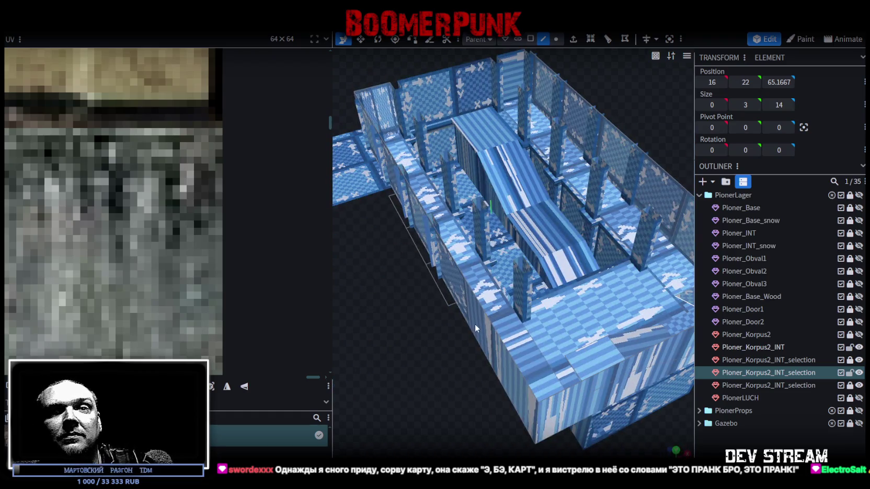
scroll(473, 322, "down", 3)
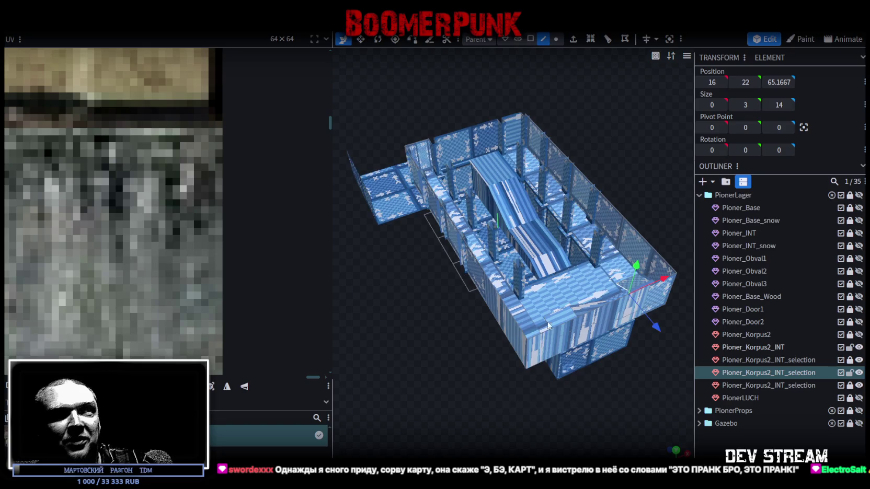
mouse_move(451, 370)
left_mouse_down()
mouse_move(582, 348)
mouse_move(597, 360)
mouse_move(675, 343)
left_mouse_up()
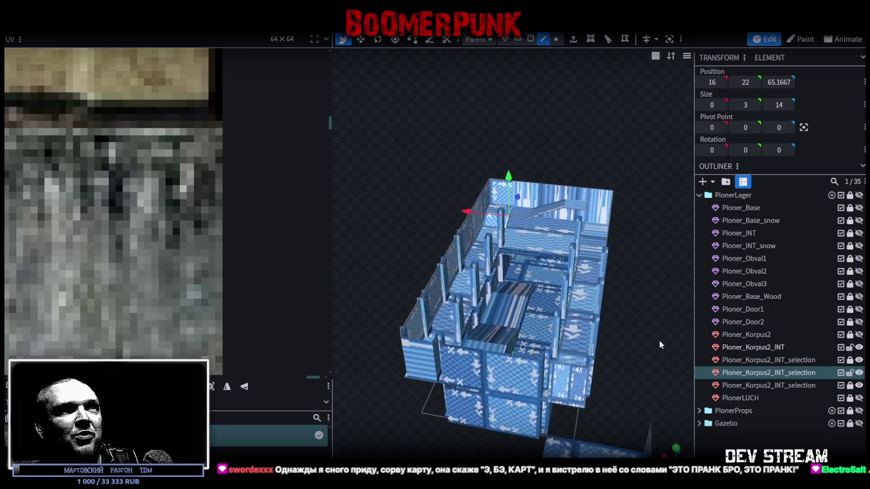
left_click(859, 385)
left_click(859, 385)
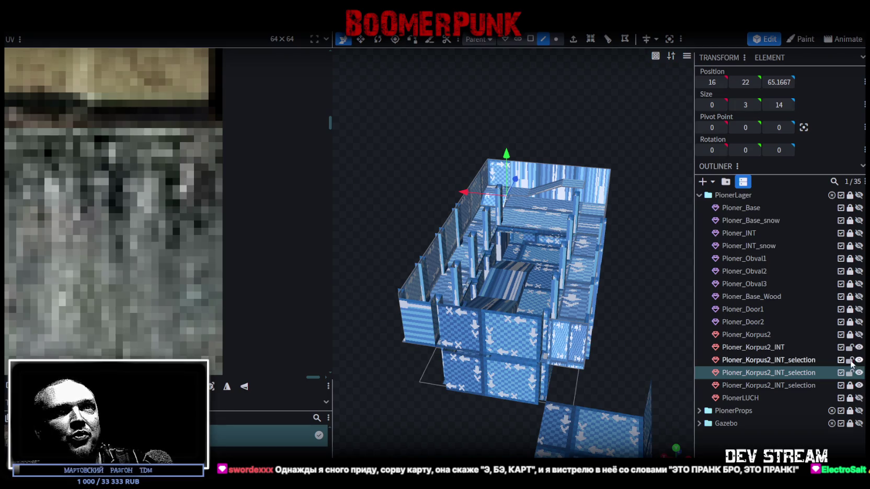
Step: Duplicate the first Pioner_Korpus2_INT_selection piece with Ctrl+D
left_click(793, 360)
right_click_drag(646, 302, 631, 283)
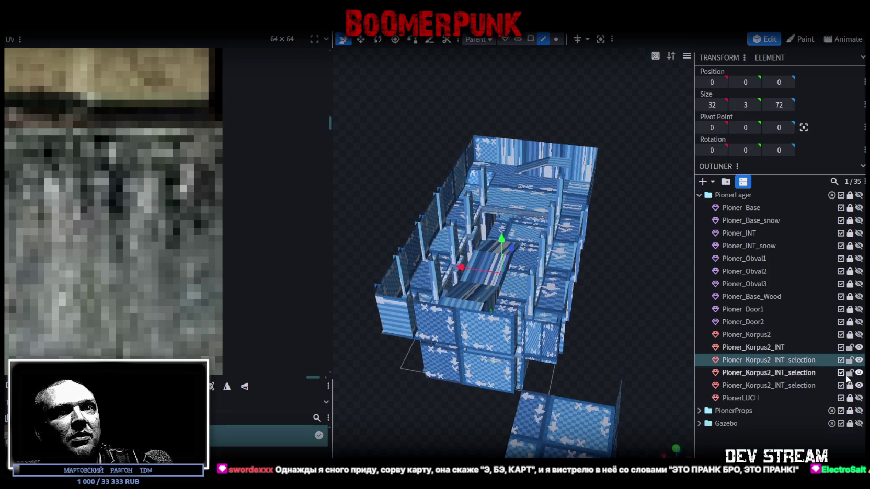
key("ctrl+d")
left_click_drag(622, 302, 637, 292)
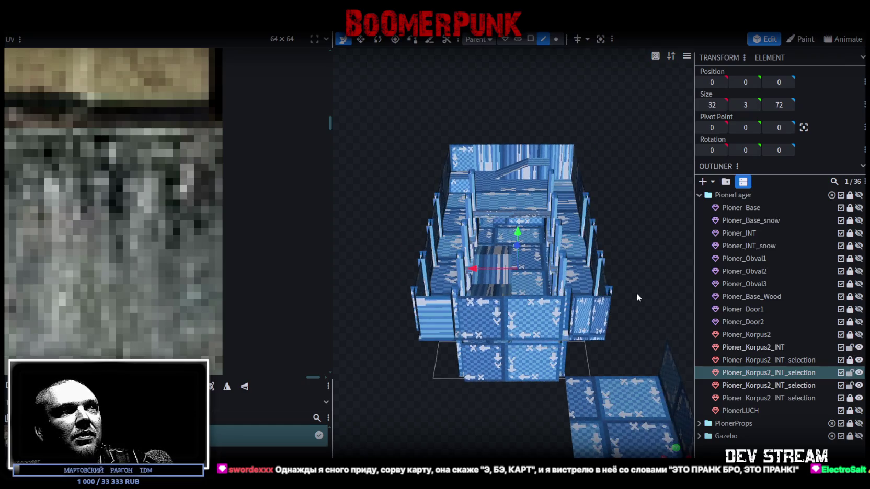
mouse_move(549, 61)
left_mouse_down()
mouse_move(613, 166)
mouse_move(500, 222)
mouse_move(503, 182)
mouse_move(589, 281)
mouse_move(646, 284)
mouse_move(570, 396)
mouse_move(469, 372)
mouse_move(587, 358)
mouse_move(573, 343)
mouse_move(601, 352)
mouse_move(528, 354)
mouse_move(615, 160)
mouse_move(610, 107)
mouse_move(588, 122)
mouse_move(501, 129)
mouse_move(568, 115)
mouse_move(572, 102)
mouse_move(486, 149)
mouse_move(517, 131)
mouse_move(485, 123)
mouse_move(506, 139)
mouse_move(520, 52)
mouse_move(453, 159)
mouse_move(524, 289)
mouse_move(566, 168)
mouse_move(549, 161)
mouse_move(638, 273)
mouse_move(578, 135)
mouse_move(481, 263)
mouse_move(557, 140)
mouse_move(575, 171)
left_mouse_up()
scroll(585, 351, "up", 3)
Step: Copy the top beam's faces, paste them as a mesh selection 4 units along Z, and merge vertices
left_click(524, 278)
scroll(575, 134, "up", 5)
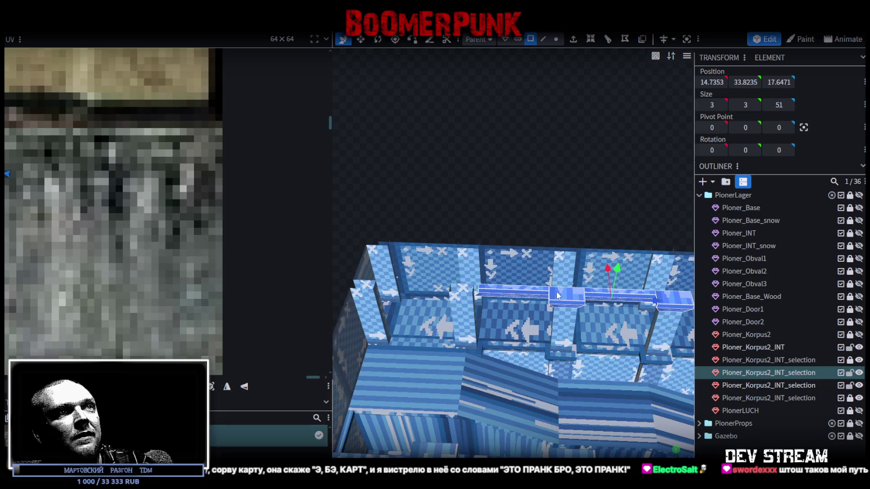
right_click(558, 157)
left_click(587, 317)
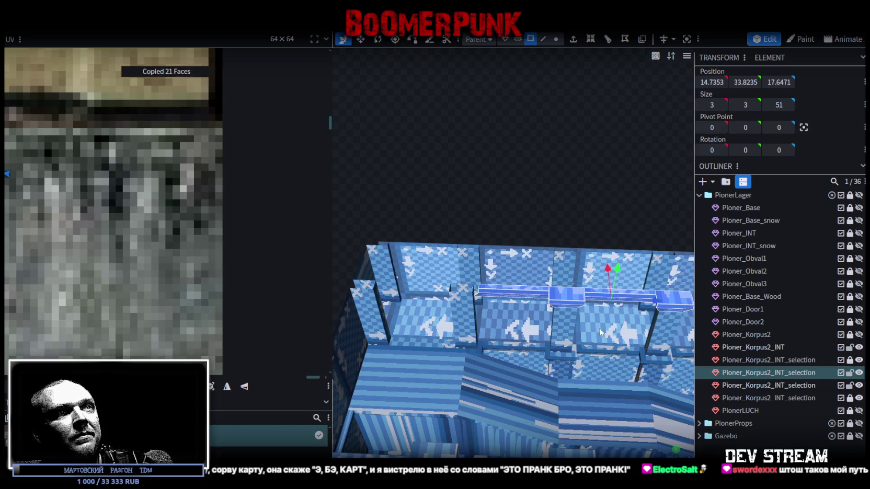
right_click(566, 301)
left_click(584, 333)
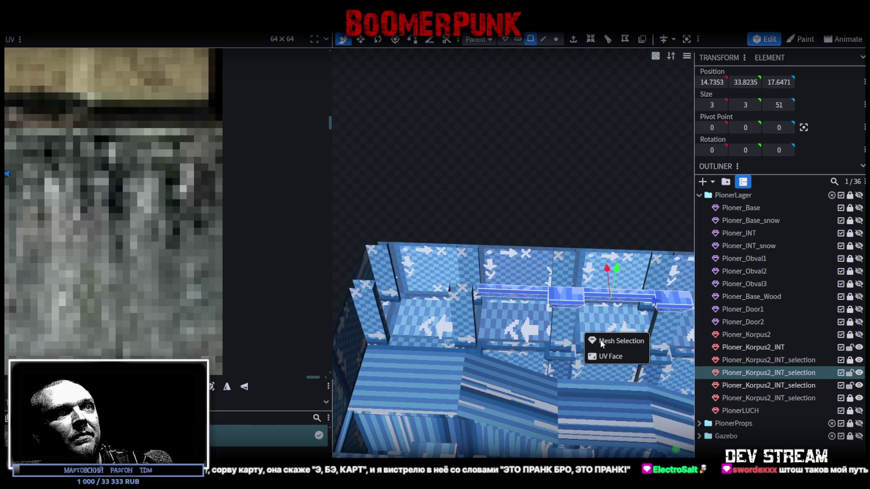
mouse_move(598, 299)
left_mouse_down()
mouse_move(618, 301)
mouse_move(438, 298)
left_mouse_up()
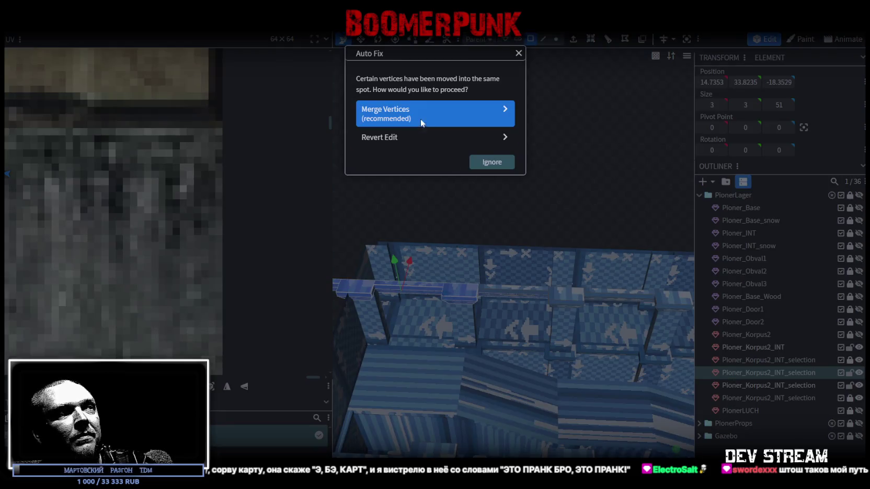
left_click(420, 119)
Step: Push the vertices at the new beam's left end 1 unit along Z
mouse_move(572, 202)
left_mouse_down()
mouse_move(546, 189)
mouse_move(540, 69)
left_mouse_up()
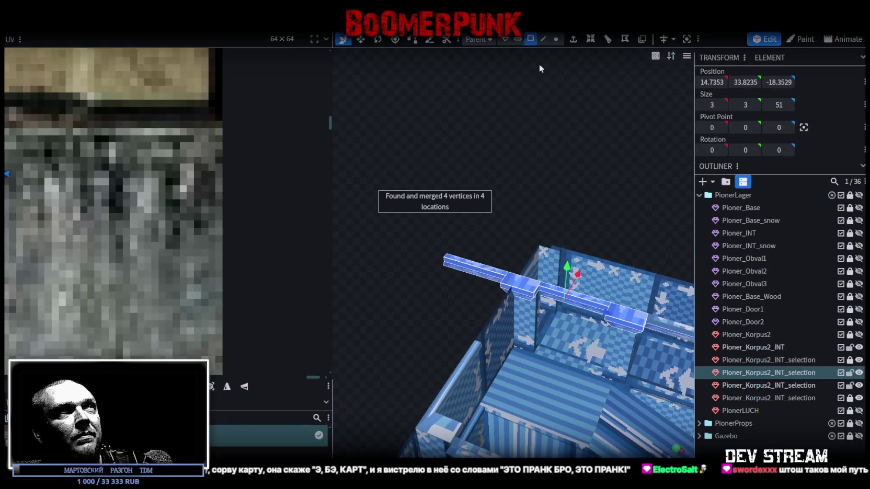
left_click(556, 39)
left_click_drag(425, 186, 550, 314)
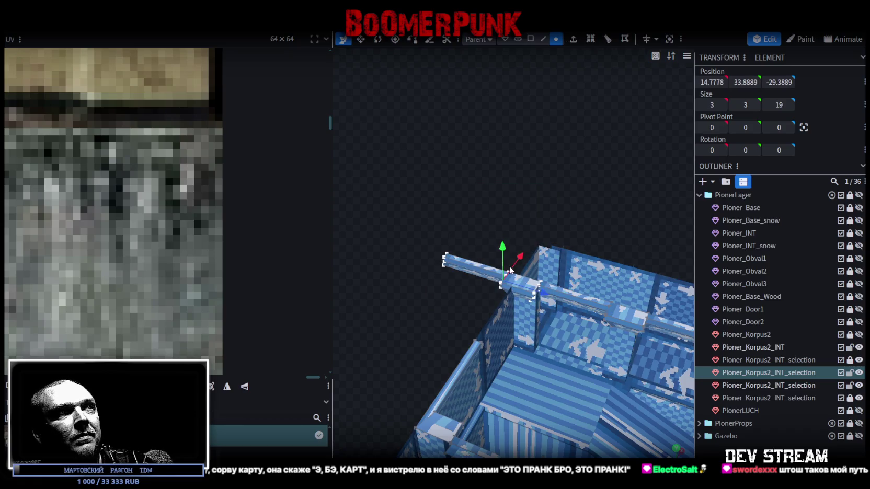
scroll(535, 293, "up", 2)
left_click_drag(535, 310, 544, 317)
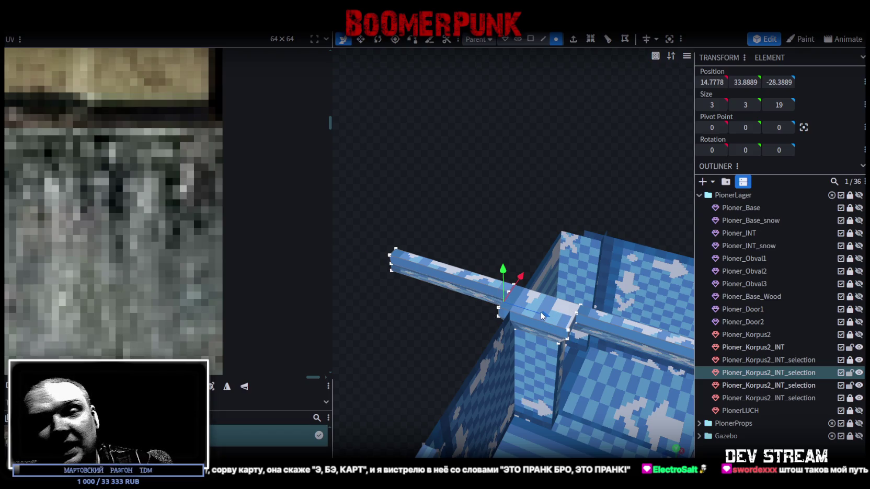
Step: Move the top edge of the beam's end cube 2 units along Z
mouse_move(533, 311)
left_mouse_down()
mouse_move(426, 340)
mouse_move(452, 326)
mouse_move(486, 114)
left_mouse_up()
left_click(530, 39)
left_click(471, 262)
mouse_move(533, 355)
left_mouse_down()
mouse_move(598, 401)
mouse_move(418, 408)
mouse_move(462, 404)
left_mouse_up()
left_click(574, 231)
left_click(573, 231)
left_click(573, 235)
mouse_move(506, 346)
left_mouse_down()
mouse_move(413, 332)
mouse_move(419, 342)
mouse_move(409, 327)
mouse_move(526, 119)
left_mouse_up()
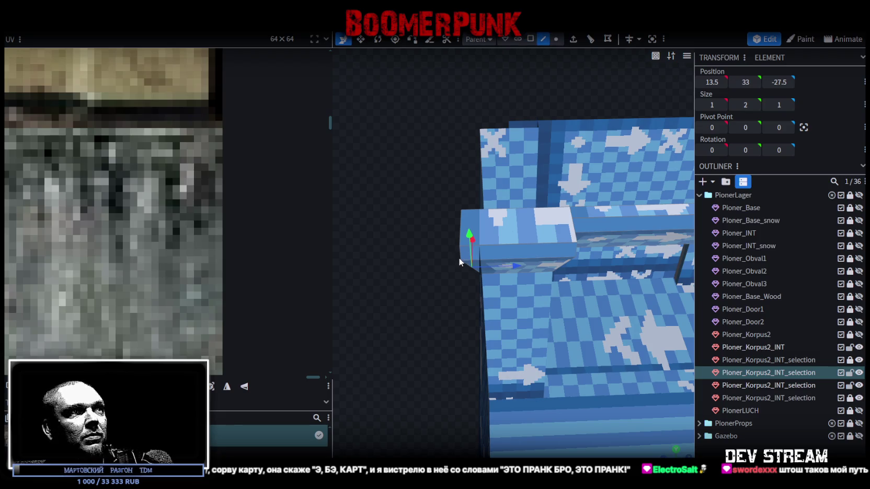
left_click(466, 211)
mouse_move(506, 230)
left_mouse_down()
mouse_move(546, 239)
mouse_move(422, 315)
mouse_move(524, 246)
mouse_move(439, 217)
mouse_move(505, 204)
mouse_move(544, 80)
left_mouse_up()
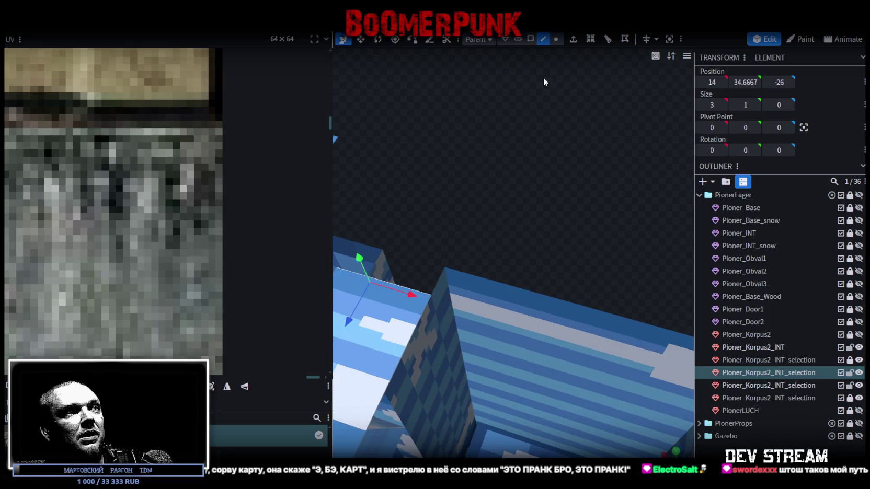
Step: Snap the end cube's corner vertex onto the adjacent corner, slide one 10 units along X, merging both
left_click(429, 291)
mouse_move(428, 296)
left_mouse_down()
mouse_move(434, 309)
mouse_move(464, 192)
mouse_move(503, 188)
mouse_move(487, 196)
mouse_move(472, 177)
mouse_move(433, 193)
mouse_move(475, 168)
mouse_move(465, 183)
left_mouse_up()
left_click(466, 185)
left_click(667, 188)
left_click_drag(672, 183, 673, 184)
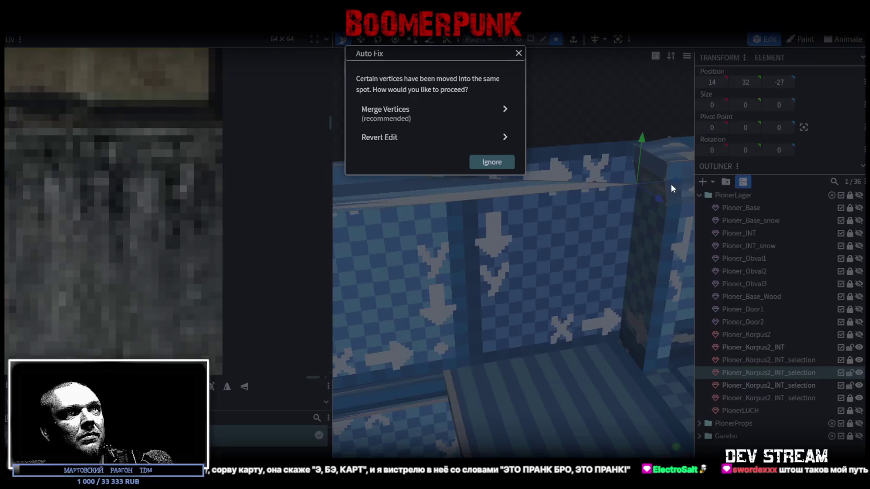
left_click(452, 111)
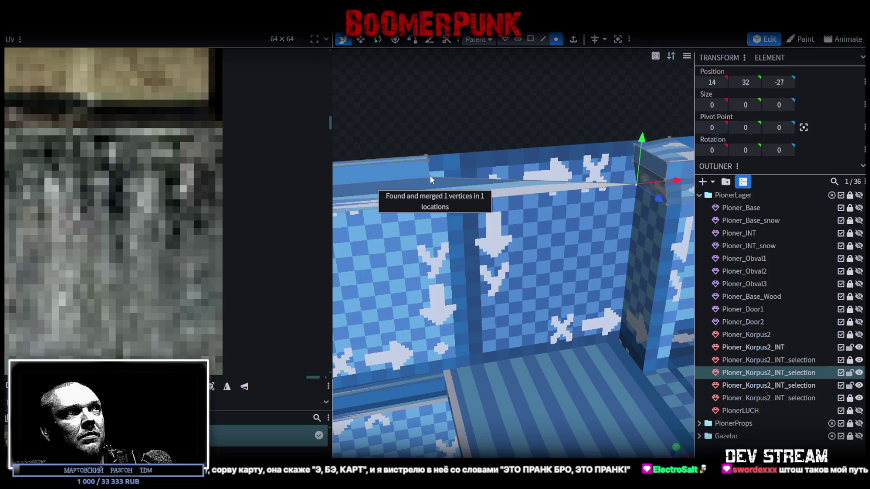
left_click_drag(471, 160, 664, 150)
left_click(450, 117)
Step: Move the last corner vertex onto its neighbour, merge it, and inspect the joined beams
mouse_move(531, 109)
left_mouse_down()
mouse_move(553, 141)
mouse_move(487, 145)
mouse_move(492, 212)
mouse_move(602, 205)
mouse_move(537, 245)
mouse_move(426, 284)
mouse_move(446, 275)
mouse_move(520, 398)
mouse_move(620, 375)
mouse_move(624, 391)
mouse_move(579, 405)
mouse_move(562, 315)
left_mouse_up()
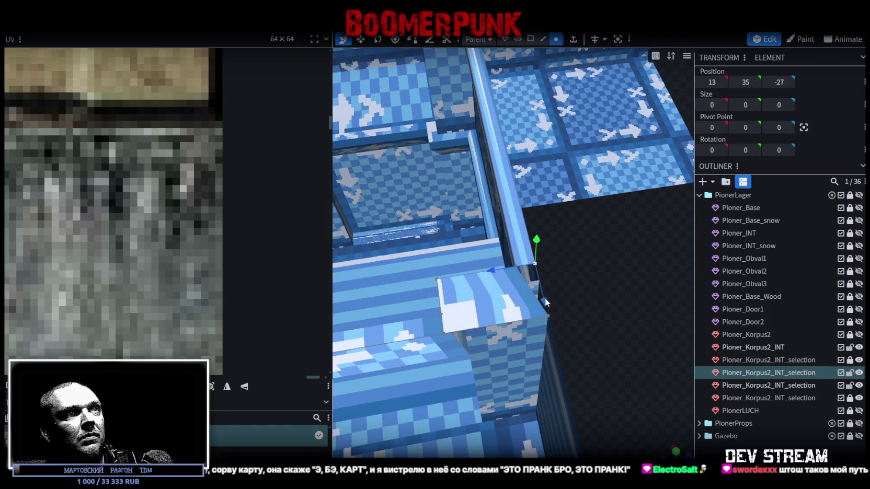
left_click_drag(561, 349, 570, 385)
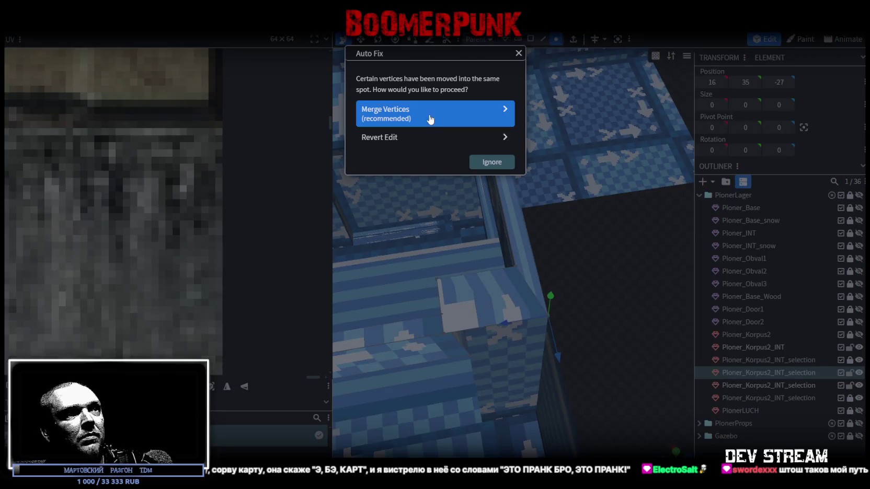
left_click(431, 116)
mouse_move(492, 348)
left_mouse_down()
mouse_move(640, 280)
mouse_move(544, 369)
mouse_move(577, 322)
mouse_move(610, 312)
mouse_move(618, 331)
mouse_move(573, 328)
mouse_move(594, 322)
left_mouse_up()
mouse_move(610, 317)
left_mouse_down()
mouse_move(634, 313)
mouse_move(591, 324)
mouse_move(595, 313)
mouse_move(587, 313)
mouse_move(633, 321)
mouse_move(620, 177)
left_mouse_up()
scroll(645, 169, "up", 3)
Step: In edge mode, select the top rail edges and shift one edge 1 unit along X
scroll(645, 171, "up", 3)
scroll(644, 176, "up", 3)
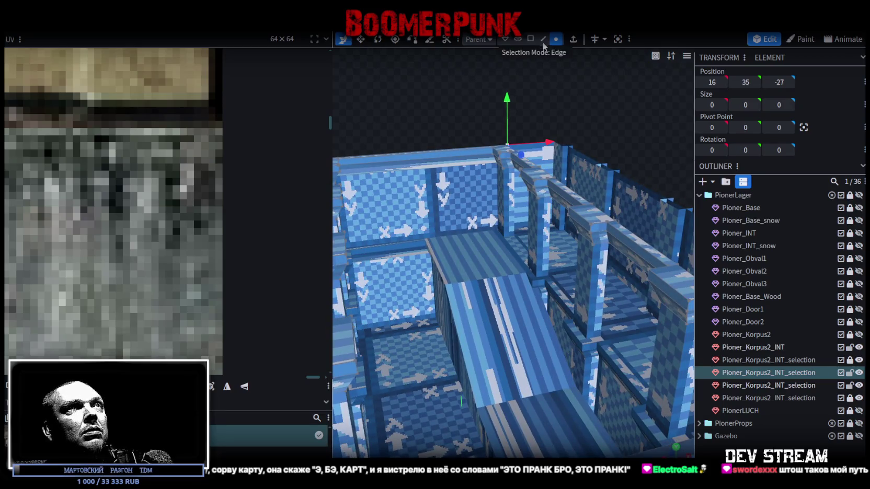
left_click(543, 39)
mouse_move(482, 107)
left_mouse_down()
mouse_move(450, 116)
mouse_move(399, 103)
left_mouse_up()
left_click(501, 168)
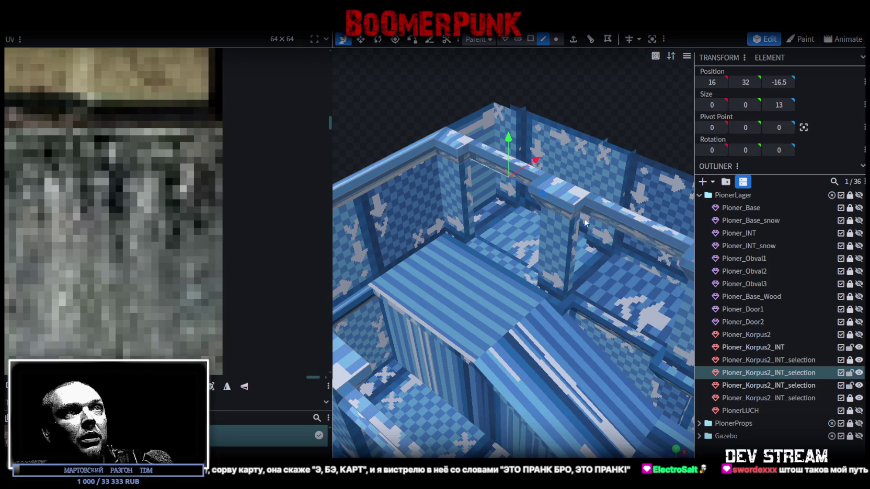
left_click(639, 243)
left_click_drag(639, 243, 546, 220)
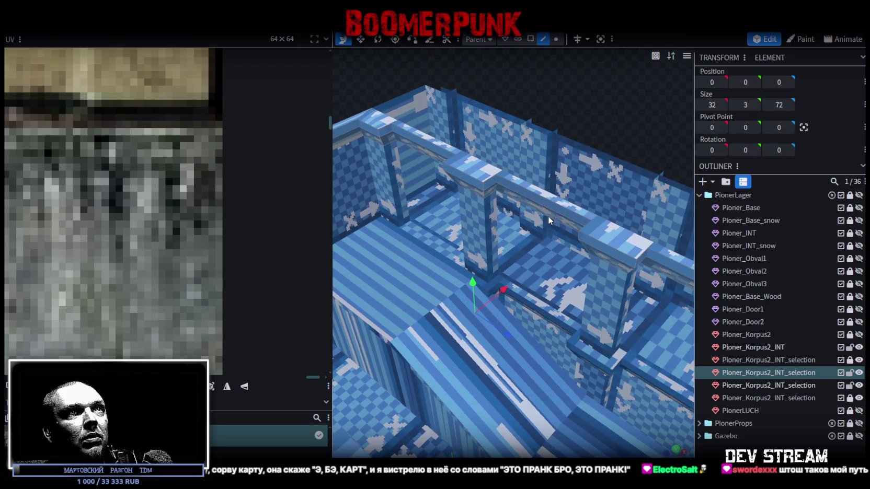
mouse_move(431, 163)
left_mouse_down()
mouse_move(609, 318)
mouse_move(518, 332)
mouse_move(567, 137)
left_mouse_up()
mouse_move(556, 204)
left_mouse_down()
mouse_move(614, 272)
mouse_move(595, 234)
mouse_move(600, 222)
left_mouse_up()
mouse_move(623, 150)
left_mouse_down()
mouse_move(591, 107)
mouse_move(483, 136)
left_mouse_up()
mouse_move(375, 130)
left_mouse_down()
mouse_move(368, 133)
mouse_move(508, 185)
mouse_move(563, 152)
mouse_move(476, 134)
mouse_move(524, 122)
mouse_move(487, 160)
mouse_move(407, 156)
mouse_move(444, 112)
mouse_move(445, 160)
mouse_move(540, 256)
mouse_move(530, 329)
mouse_move(493, 312)
mouse_move(571, 349)
mouse_move(447, 352)
mouse_move(451, 332)
mouse_move(457, 341)
mouse_move(448, 286)
mouse_move(634, 234)
mouse_move(608, 238)
mouse_move(594, 209)
mouse_move(448, 214)
left_mouse_up()
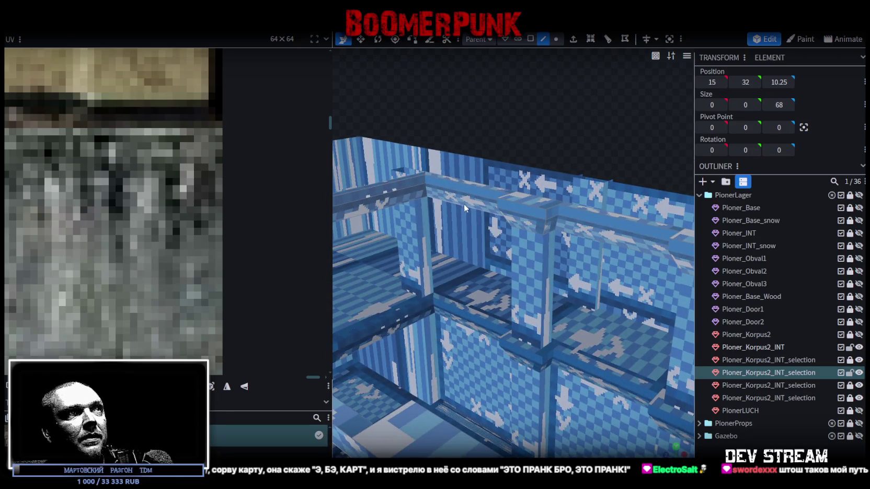
Step: Move the 68-long post edge from X -16 to -15, then select a wall-top face
left_click(465, 205)
left_click(601, 242)
mouse_move(614, 310)
left_mouse_down()
mouse_move(535, 219)
mouse_move(528, 310)
left_mouse_up()
left_click(541, 236)
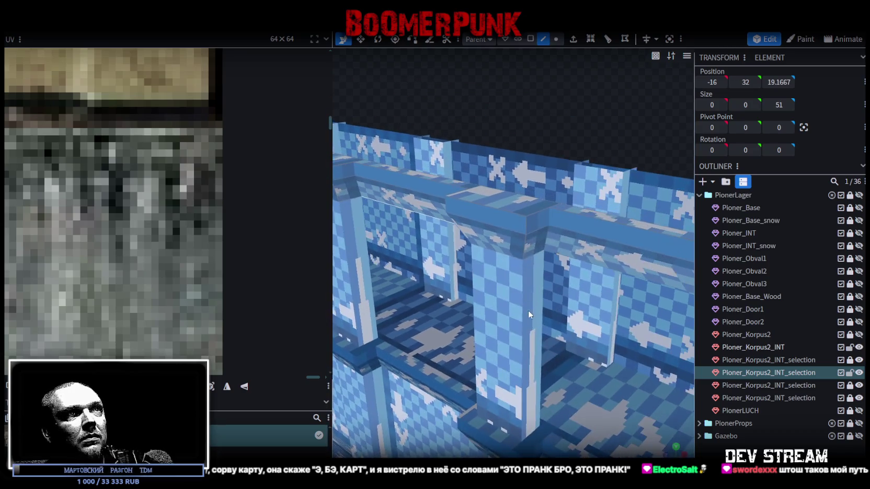
mouse_move(591, 265)
left_mouse_down()
mouse_move(595, 335)
mouse_move(511, 216)
left_mouse_up()
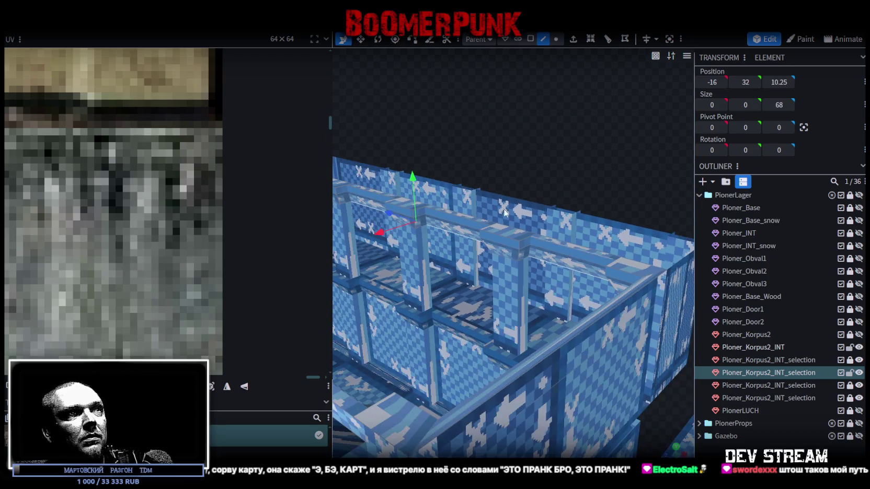
mouse_move(380, 229)
left_mouse_down()
mouse_move(492, 152)
mouse_move(558, 194)
mouse_move(591, 187)
left_mouse_up()
key("3")
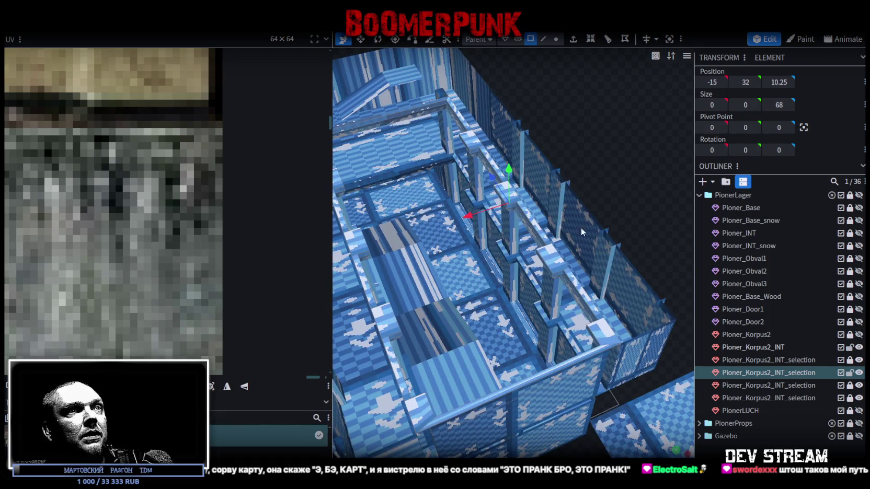
left_click(606, 333)
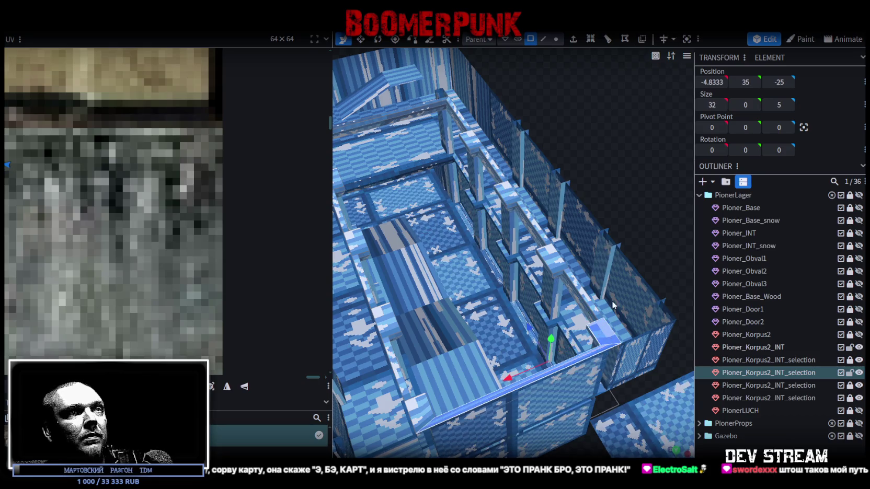
Step: Select every top face of the interior walls and delete them
key("z")
left_click(567, 302, "shift")
left_click(549, 259, "shift")
left_click(540, 234, "shift")
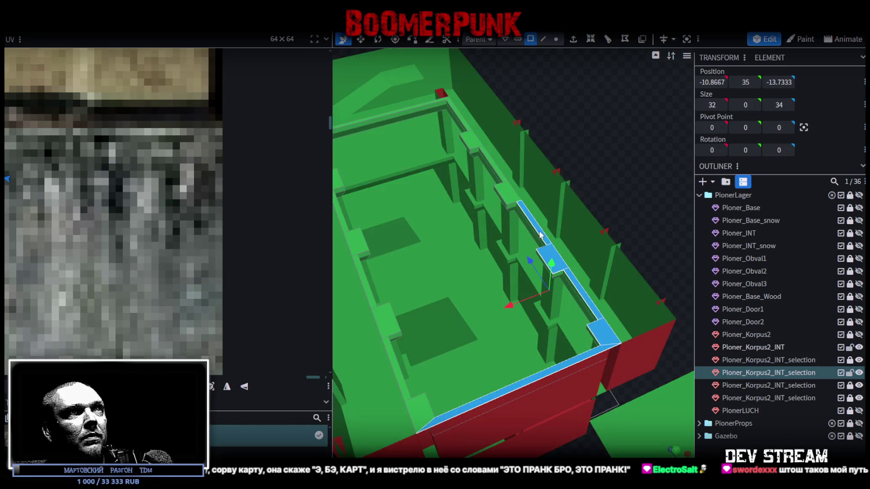
left_click(517, 198, "shift")
left_click(481, 149, "shift")
left_click(464, 131, "shift")
left_click(456, 112, "shift")
left_click_drag(481, 164, 480, 178)
left_click(481, 181, "shift")
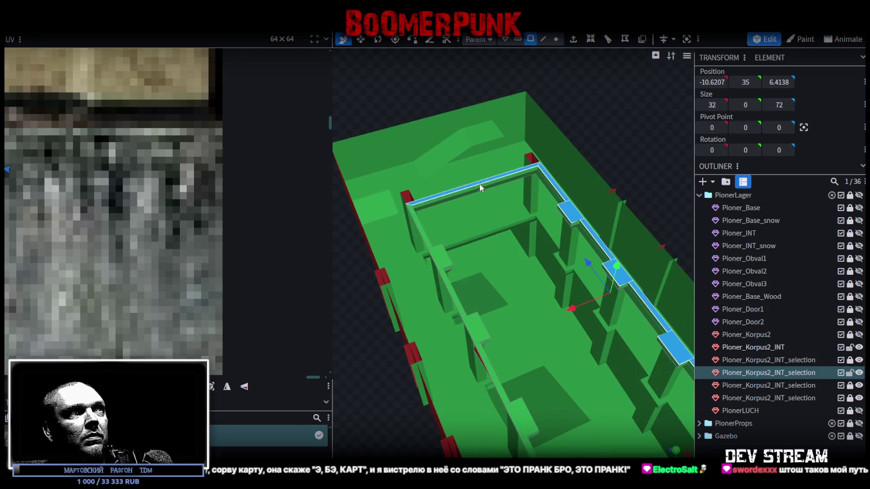
left_click(417, 224, "shift")
left_click(437, 264, "shift")
left_click(447, 283, "shift")
left_click_drag(554, 391, 443, 185)
left_click(445, 188, "shift")
left_click(460, 210, "shift")
left_click(497, 280, "shift")
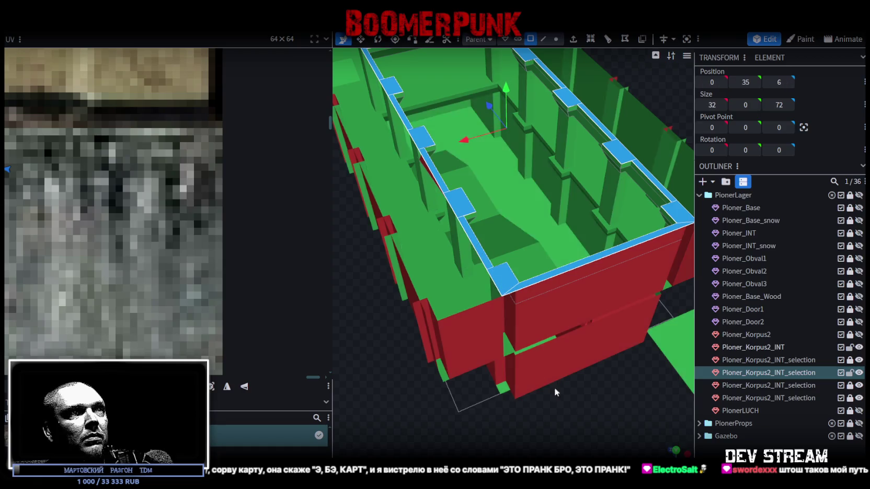
key("Delete")
Step: Shift the stray column-corner vertices one unit each to close the gap, and merge them
scroll(457, 337, "up", 5)
scroll(489, 407, "up", 3)
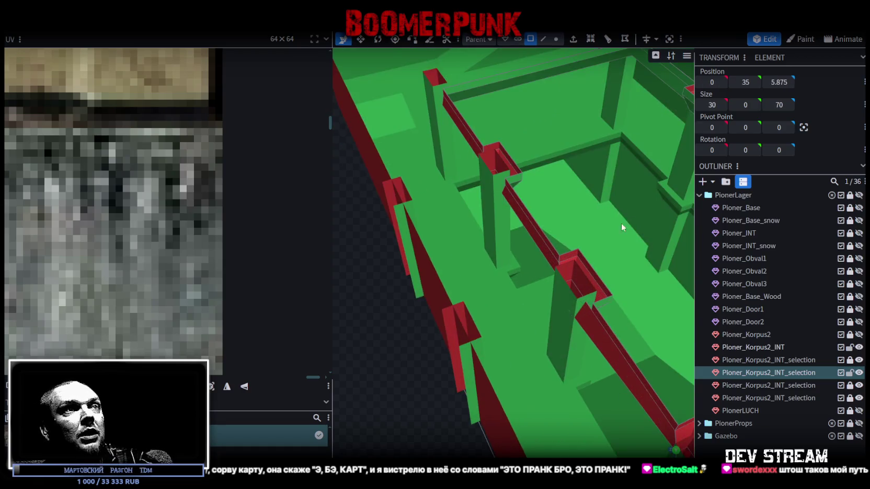
scroll(601, 181, "down", 3)
left_click(555, 39)
scroll(540, 293, "up", 3)
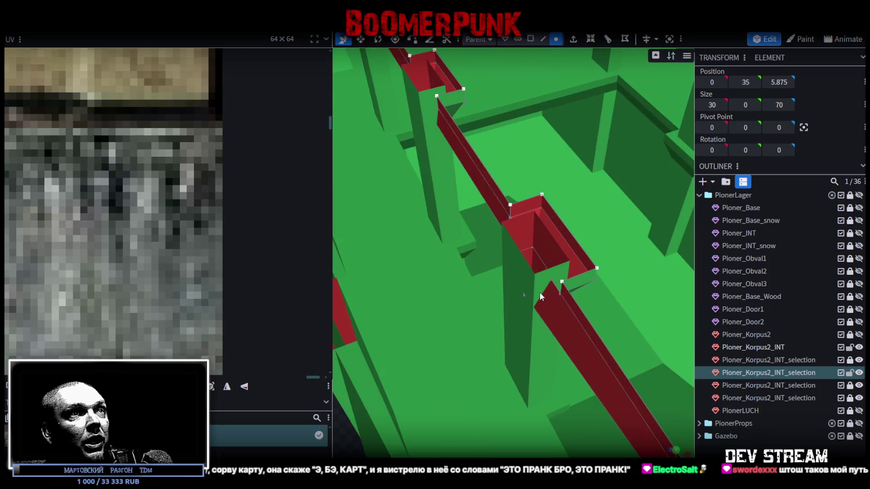
left_click(521, 293)
left_click_drag(525, 293, 509, 302)
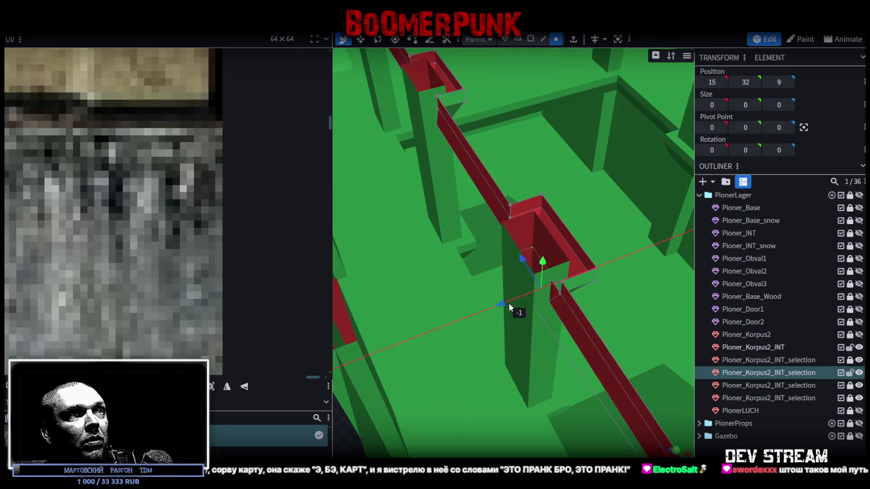
scroll(581, 294, "up", 5)
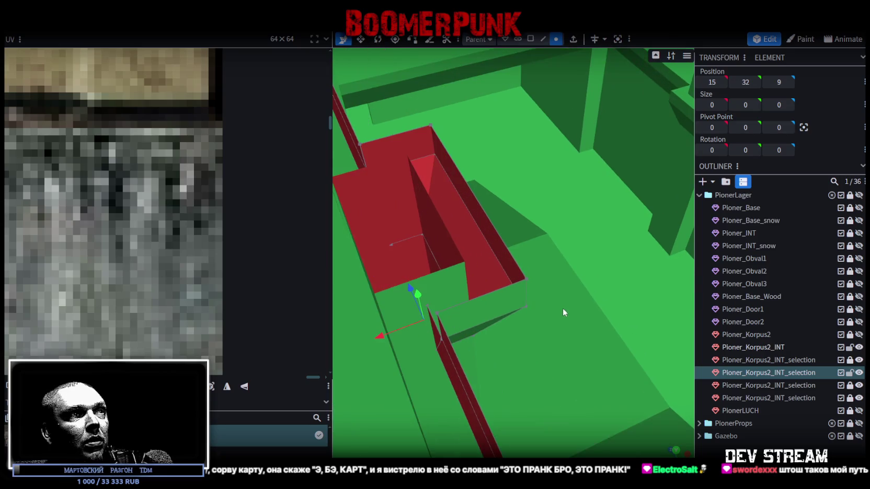
scroll(454, 343, "down", 5)
left_click_drag(455, 343, 479, 249)
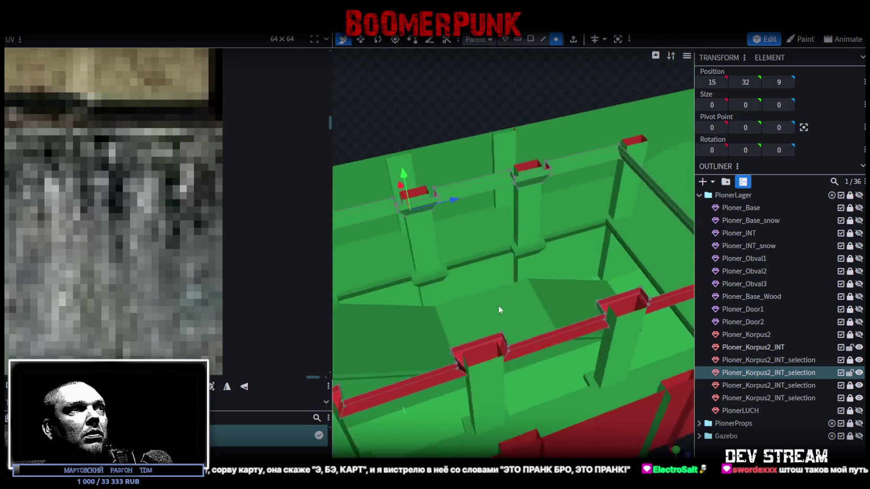
scroll(479, 253, "up", 4)
scroll(467, 223, "up", 5)
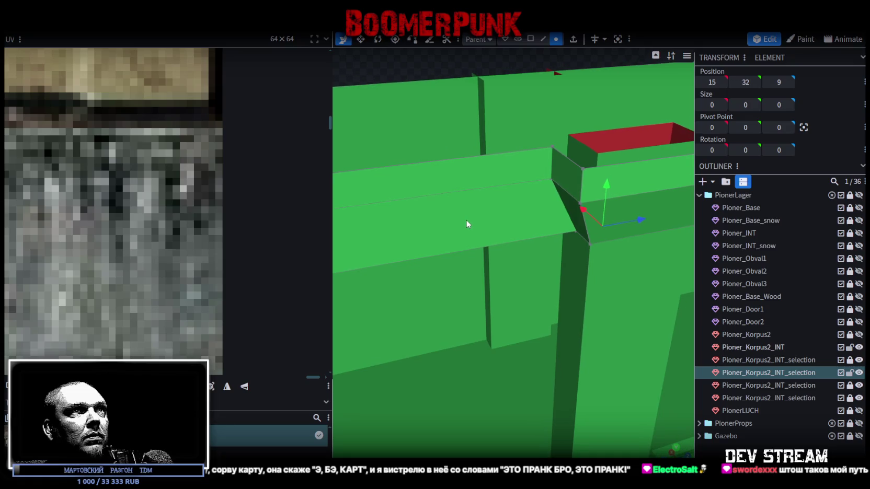
left_click_drag(644, 221, 612, 230)
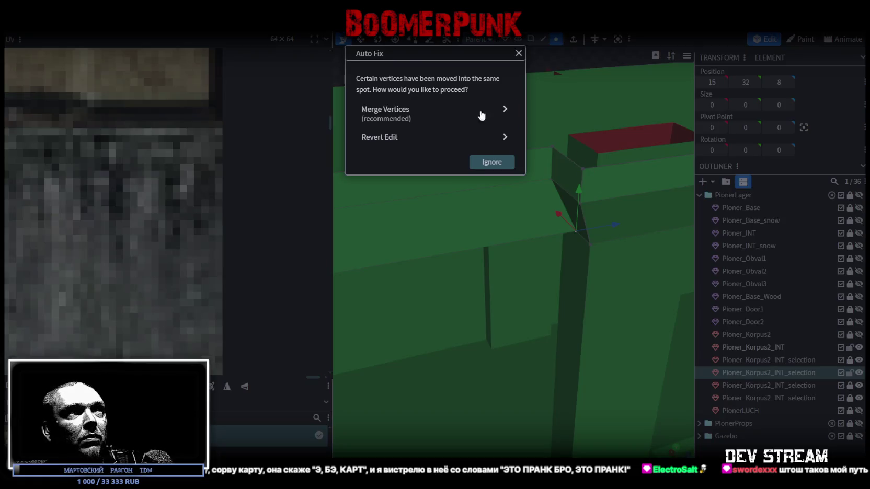
left_click(479, 112)
Step: Raise a corner vertex two units to the wall top (15, 34, 7) and merge it
scroll(465, 124, "down", 3)
left_click_drag(471, 126, 478, 182)
scroll(538, 226, "up", 2)
scroll(535, 313, "up", 2)
scroll(560, 306, "up", 3)
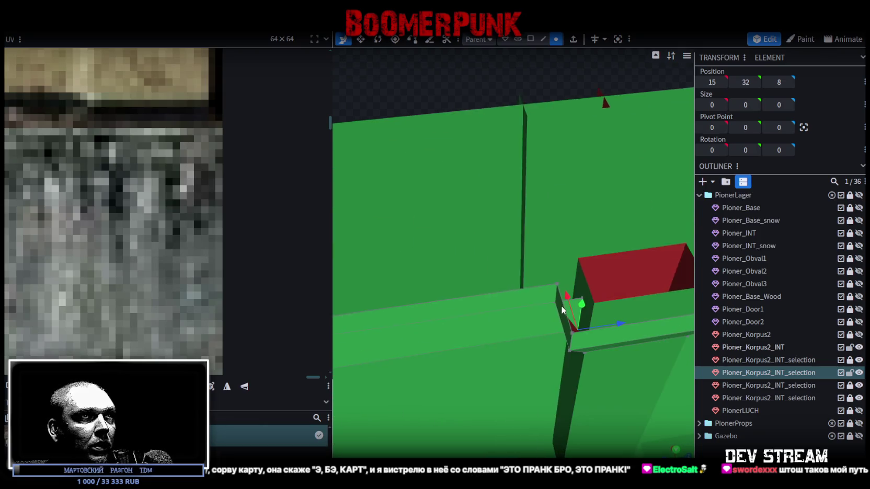
left_click_drag(585, 303, 593, 293)
left_click(407, 120)
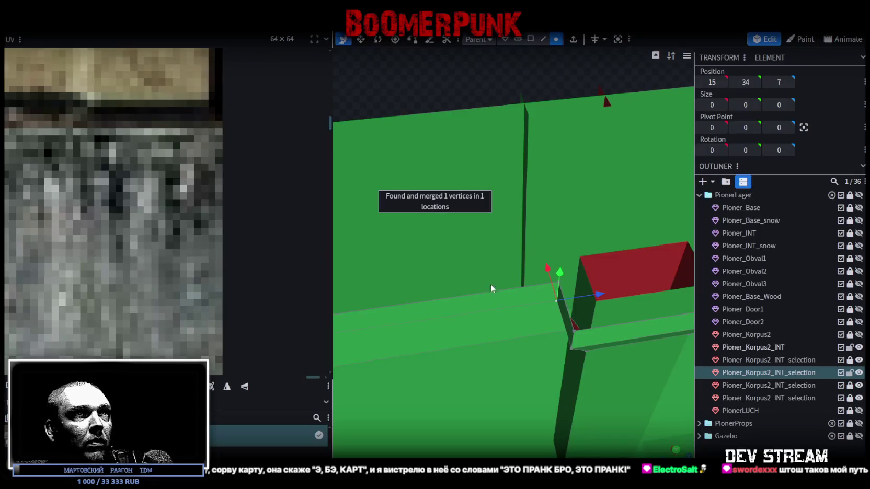
Step: Orbit and zoom to inspect the open-topped walled box from above
scroll(523, 235, "down", 3)
left_click_drag(551, 180, 526, 170)
scroll(534, 173, "up", 4)
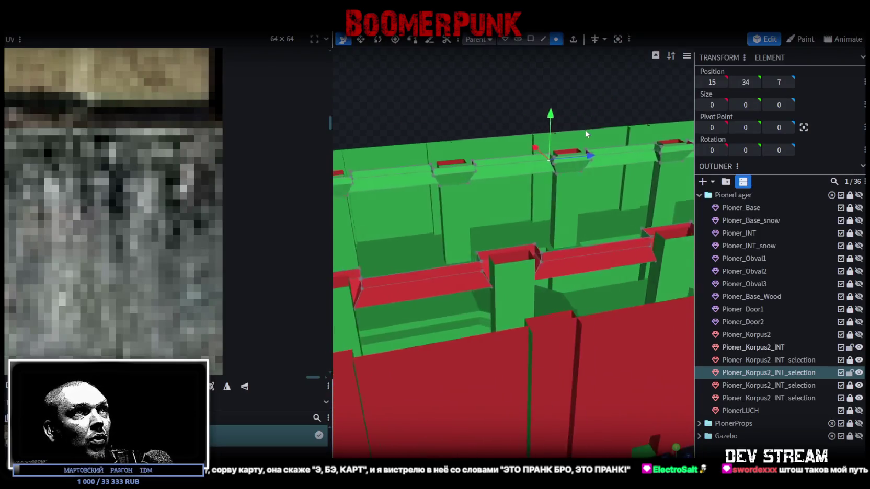
scroll(564, 138, "down", 3)
mouse_move(559, 139)
left_mouse_down()
mouse_move(568, 251)
mouse_move(566, 160)
mouse_move(581, 180)
mouse_move(443, 170)
mouse_move(515, 226)
mouse_move(592, 330)
mouse_move(529, 253)
mouse_move(499, 350)
mouse_move(500, 338)
left_mouse_up()
scroll(469, 195, "up", 3)
scroll(479, 193, "up", 2)
scroll(472, 196, "up", 2)
mouse_move(597, 107)
left_mouse_down()
mouse_move(577, 103)
mouse_move(603, 135)
mouse_move(595, 117)
left_mouse_up()
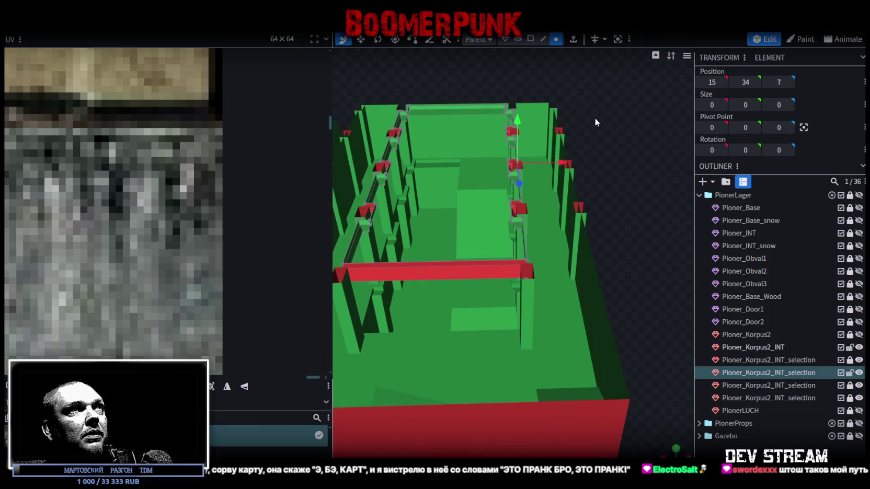
Step: Copy the column-top faces, paste them, slide the copy along Z to the next column, and merge vertices
left_click(530, 39)
left_click_drag(485, 82, 546, 253)
left_click(556, 39)
left_click(530, 39)
mouse_move(533, 78)
left_mouse_down()
mouse_move(654, 140)
mouse_move(562, 150)
mouse_move(596, 158)
mouse_move(583, 206)
left_mouse_up()
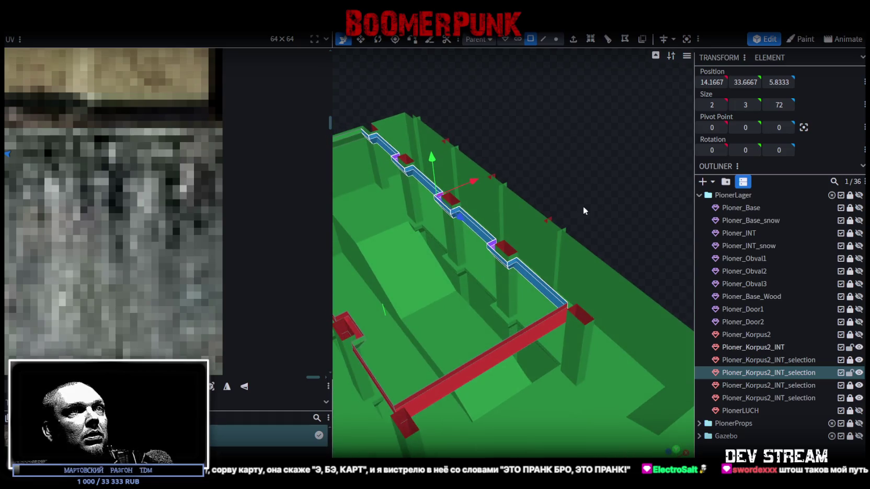
mouse_move(564, 178)
left_mouse_down()
mouse_move(629, 128)
mouse_move(526, 109)
mouse_move(536, 107)
mouse_move(525, 103)
mouse_move(544, 73)
left_mouse_up()
left_click(556, 39)
left_click_drag(479, 110, 575, 215)
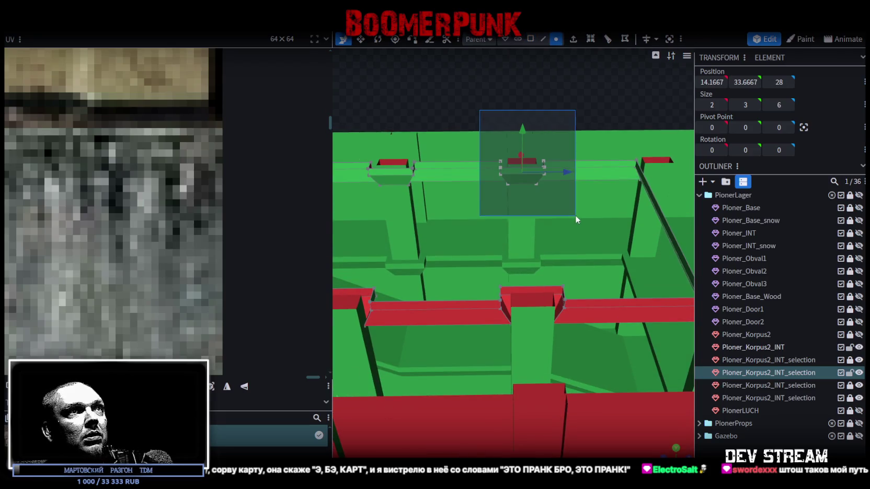
left_click(529, 40)
right_click(508, 178)
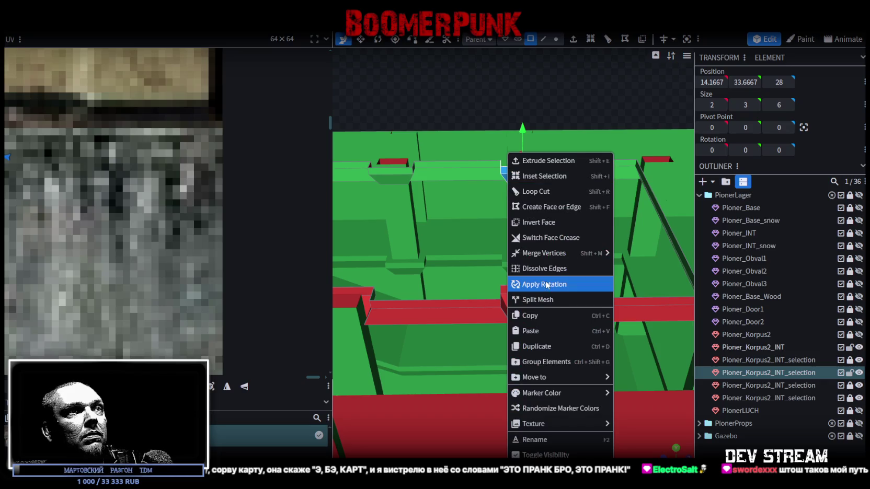
left_click(539, 315)
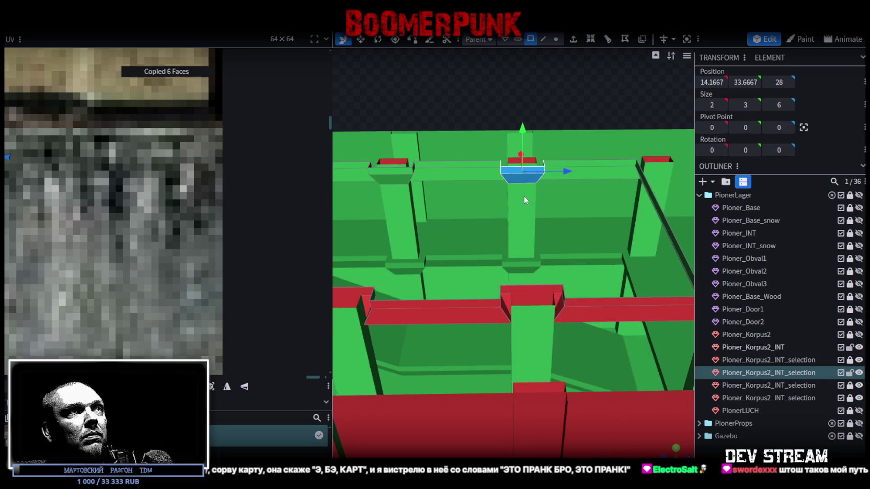
right_click(513, 174)
left_click(550, 333)
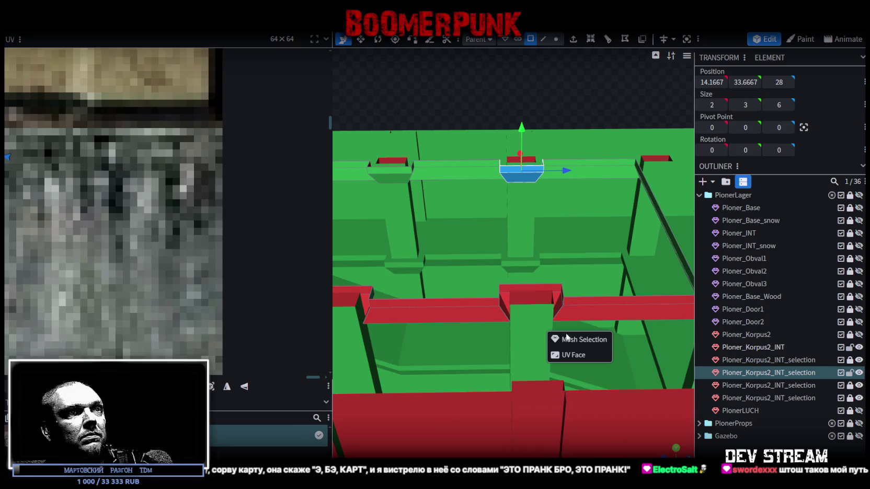
scroll(535, 222, "down", 2)
scroll(487, 216, "down", 2)
left_click_drag(488, 216, 631, 229)
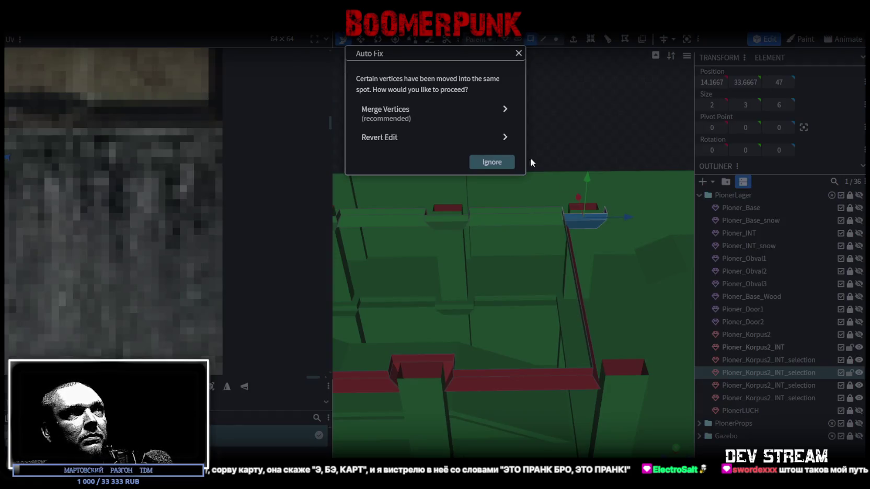
left_click(434, 119)
Step: Select the small wall-top pieces, adding each one up to the leftmost
mouse_move(455, 123)
left_mouse_down()
mouse_move(582, 133)
mouse_move(496, 103)
left_mouse_up()
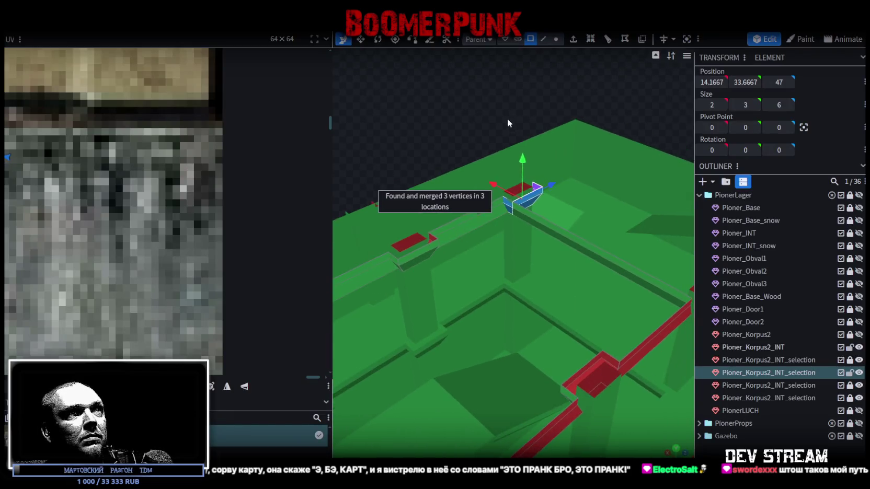
left_click(547, 229)
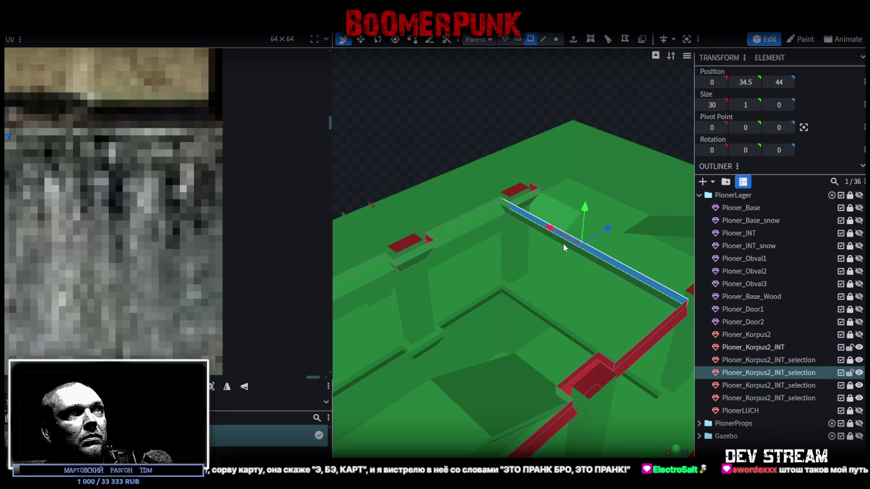
left_click(544, 205)
mouse_move(544, 205)
left_mouse_down()
mouse_move(421, 130)
mouse_move(509, 158)
left_mouse_up()
scroll(502, 158, "up", 3)
scroll(493, 155, "up", 2)
scroll(499, 142, "up", 3)
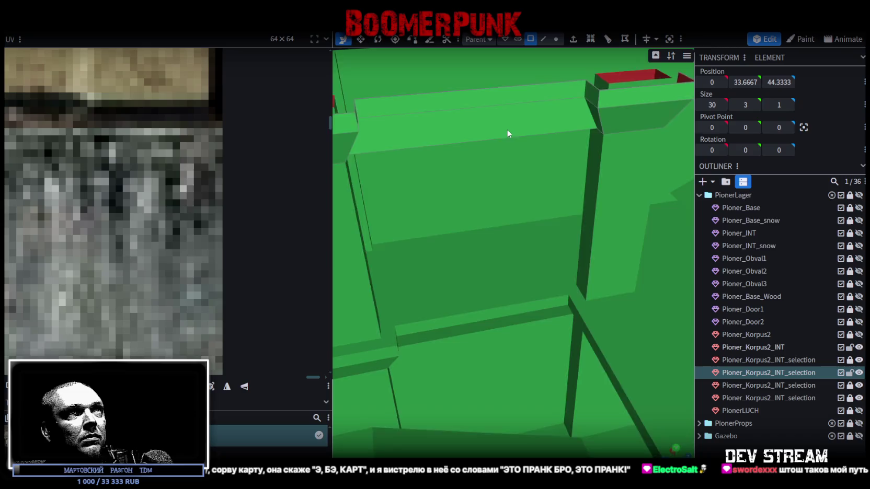
scroll(510, 131, "up", 3)
scroll(518, 125, "down", 5)
mouse_move(518, 130)
left_mouse_down()
mouse_move(408, 169)
mouse_move(558, 160)
mouse_move(590, 117)
mouse_move(613, 117)
mouse_move(579, 144)
mouse_move(587, 114)
mouse_move(616, 109)
left_mouse_up()
left_click(577, 139)
left_click(495, 158, "ctrl")
left_click(404, 161, "ctrl")
left_click_drag(406, 172, 520, 228)
left_click(478, 184, "ctrl")
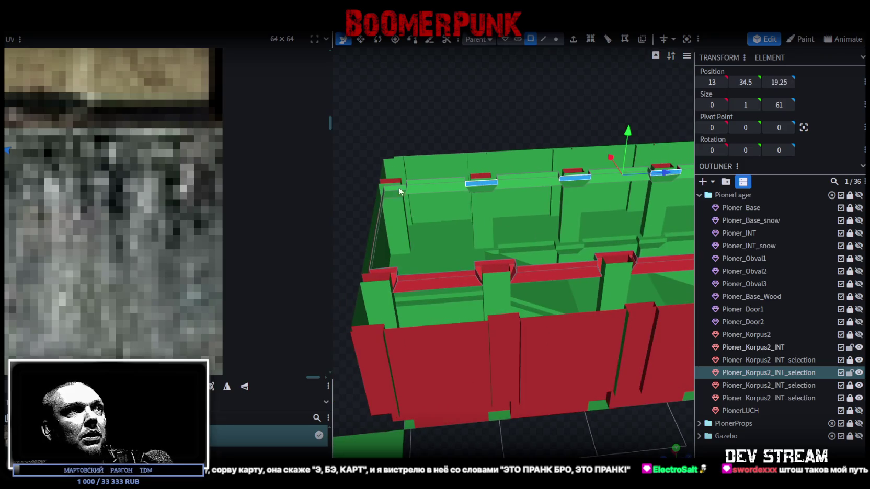
left_click(391, 188, "ctrl")
mouse_move(390, 193)
left_mouse_down()
mouse_move(476, 195)
mouse_move(449, 178)
left_mouse_up()
Step: Select the long left wall-top piece and add several other wall-top pieces to it
left_click(449, 181, "ctrl")
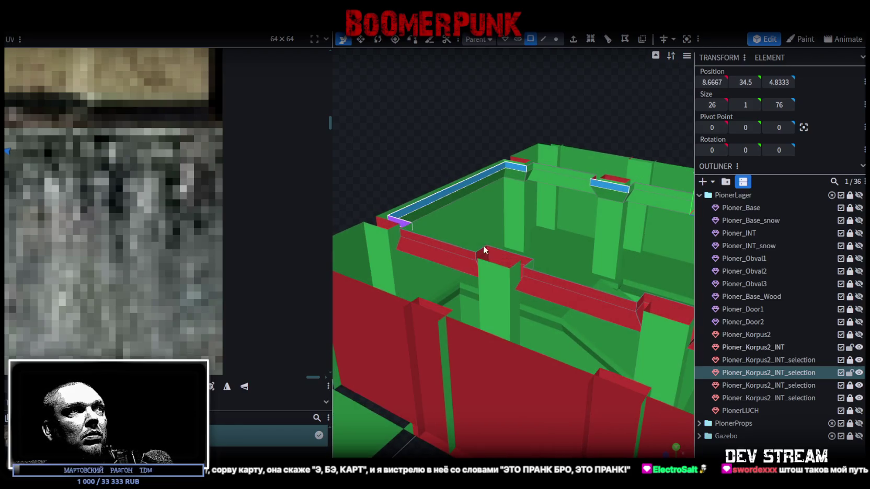
left_click(507, 255, "ctrl")
mouse_move(674, 331)
left_mouse_down()
mouse_move(555, 303)
mouse_move(549, 290)
mouse_move(523, 292)
mouse_move(538, 297)
mouse_move(609, 104)
left_mouse_up()
left_click(549, 290, "ctrl")
scroll(543, 290, "down", 3)
left_click(603, 131, "ctrl")
scroll(501, 161, "up", 3)
scroll(498, 158, "up", 2)
mouse_move(501, 127)
left_mouse_down()
mouse_move(413, 165)
mouse_move(595, 171)
mouse_move(642, 139)
mouse_move(569, 141)
mouse_move(552, 123)
mouse_move(571, 119)
mouse_move(628, 149)
mouse_move(632, 109)
mouse_move(655, 104)
mouse_move(643, 99)
left_mouse_up()
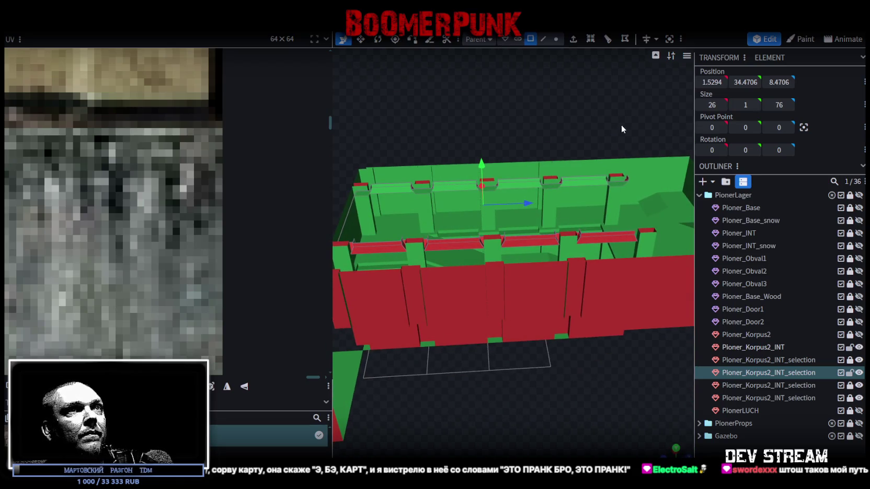
mouse_move(630, 133)
left_mouse_down()
mouse_move(420, 120)
mouse_move(400, 99)
mouse_move(403, 113)
mouse_move(524, 129)
mouse_move(510, 105)
mouse_move(518, 94)
left_mouse_up()
Step: Copy the right trough's faces, paste them, flip the copy across X, and merge overlapping vertices
left_click(556, 39)
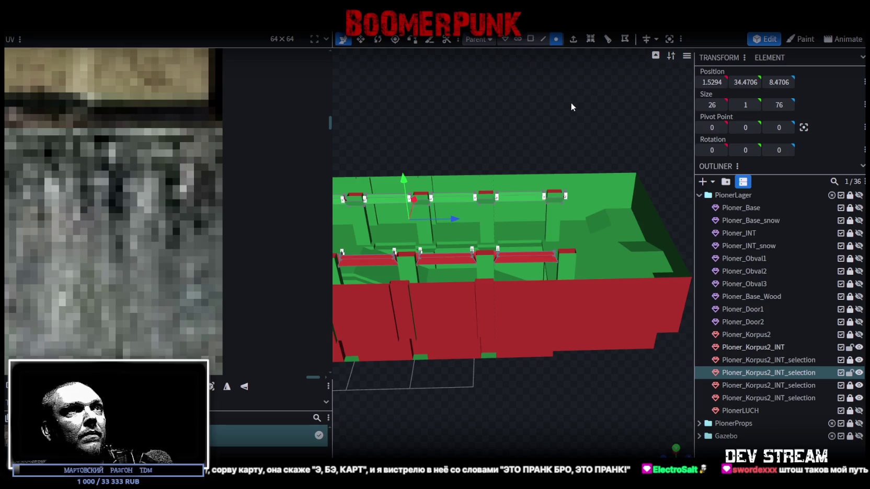
mouse_move(531, 144)
left_mouse_down()
mouse_move(581, 208)
mouse_move(623, 121)
left_mouse_up()
scroll(617, 125, "up", 5)
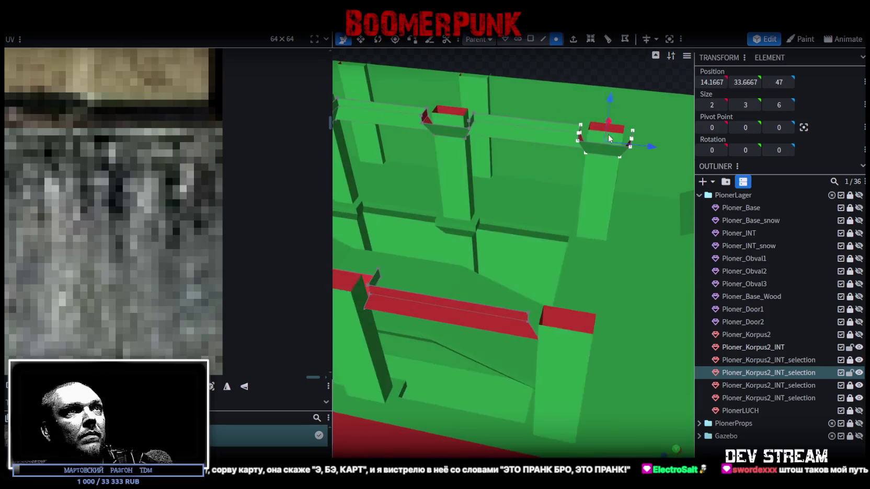
left_click(530, 39)
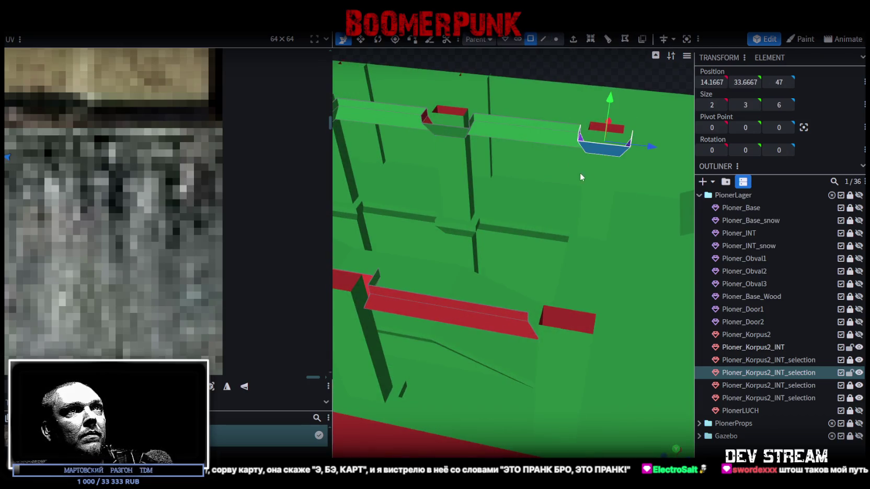
right_click(592, 148)
left_click(614, 309)
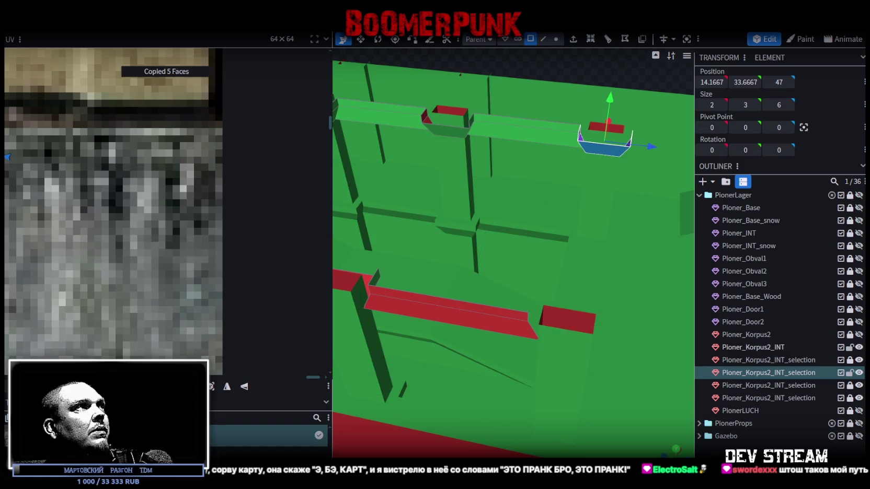
right_click(605, 148)
left_click(647, 328)
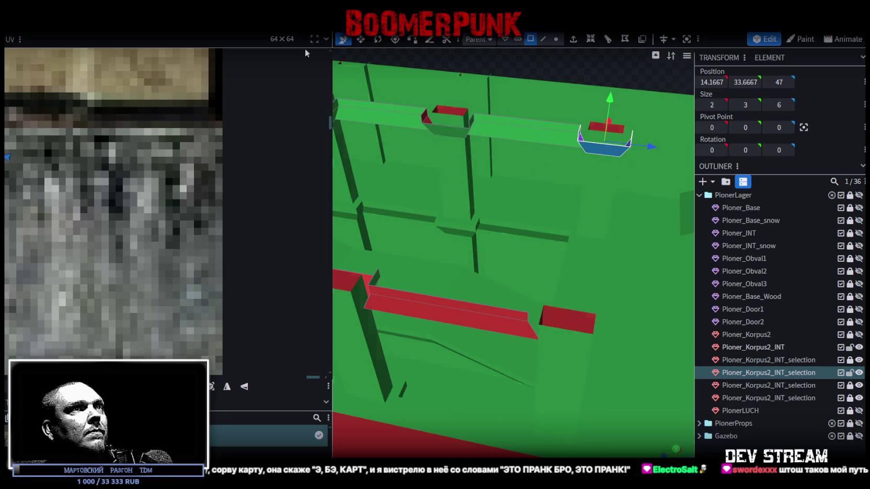
left_click(126, 24)
left_click(196, 52)
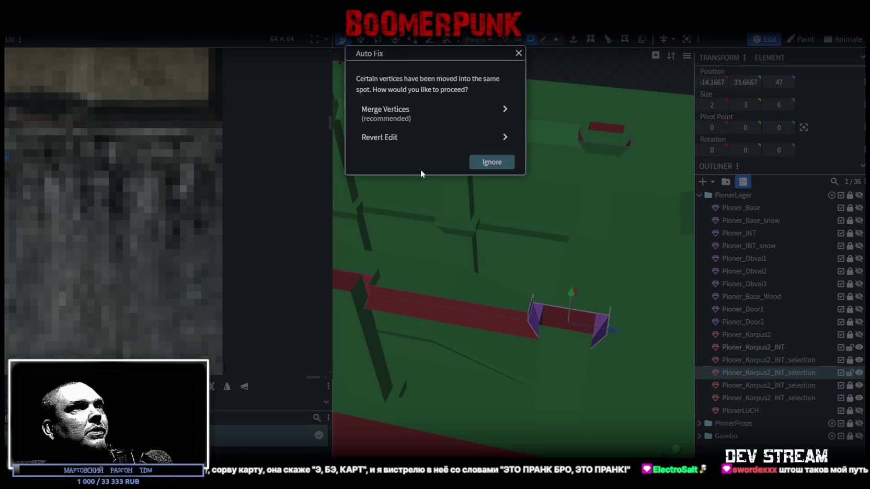
left_click(431, 120)
Step: Select the whole mesh with Ctrl+A in face mode and bring up its actions menu
mouse_move(550, 209)
left_mouse_down()
mouse_move(533, 129)
mouse_move(490, 115)
mouse_move(590, 185)
mouse_move(607, 181)
left_mouse_up()
left_click(555, 38)
left_click_drag(565, 106, 503, 59)
key("ctrl+a")
left_click(530, 39)
scroll(492, 157, "up", 2)
right_click(492, 155)
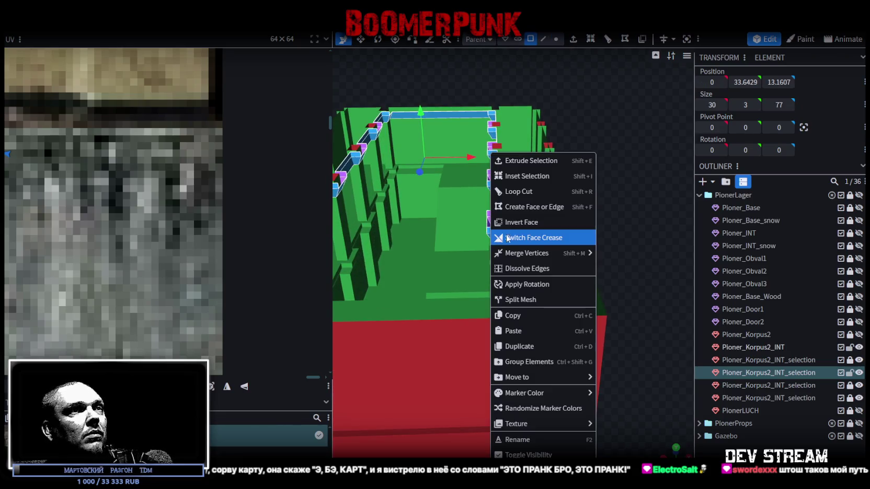
Step: Copy and paste the 64 rail faces, move the copy 30 units along X, and merge vertices
left_click(515, 317)
right_click(494, 236)
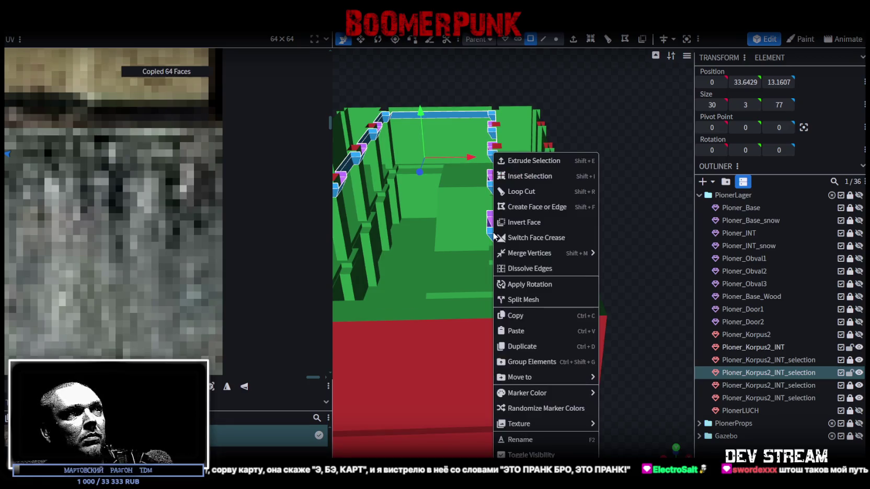
left_click(525, 331)
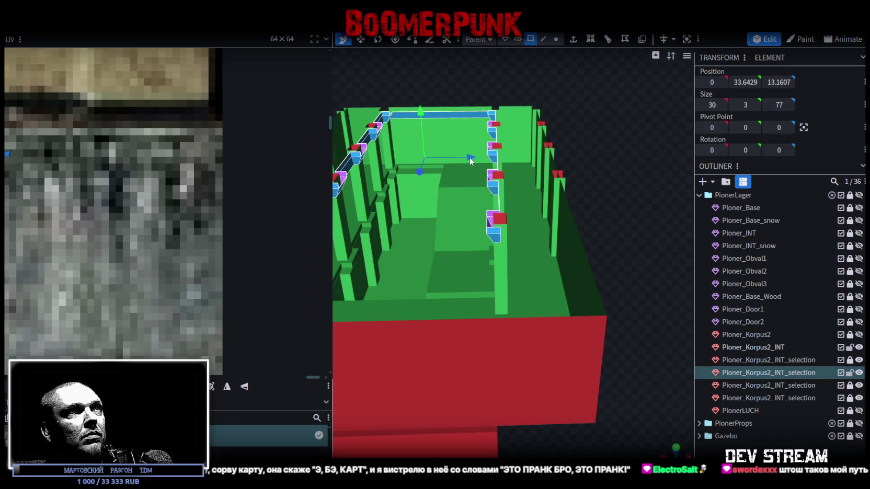
left_click_drag(471, 161, 613, 162)
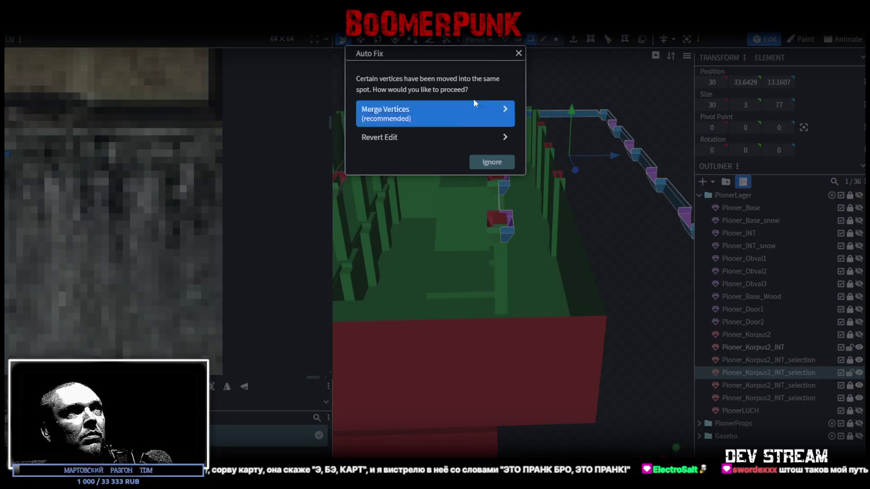
left_click(439, 111)
mouse_move(595, 262)
left_mouse_down()
mouse_move(610, 300)
mouse_move(555, 211)
mouse_move(582, 250)
left_mouse_up()
mouse_move(471, 92)
left_mouse_down()
mouse_move(403, 41)
mouse_move(627, 306)
mouse_move(641, 291)
mouse_move(599, 296)
left_mouse_up()
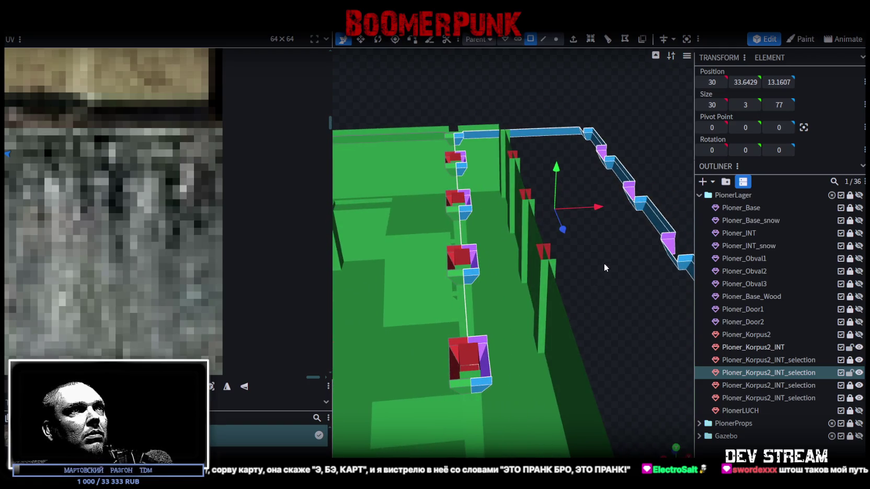
mouse_move(593, 211)
left_mouse_down()
mouse_move(605, 207)
mouse_move(635, 293)
mouse_move(654, 279)
mouse_move(402, 219)
mouse_move(475, 128)
mouse_move(381, 94)
mouse_move(463, 109)
mouse_move(409, 196)
left_mouse_up()
Step: Narrow the selected wall-top bar from 30 to 28, then select the rail faces
left_click(395, 97)
left_click(408, 196)
mouse_move(562, 243)
left_mouse_down()
mouse_move(467, 226)
mouse_move(528, 212)
mouse_move(433, 289)
left_mouse_up()
left_click(506, 217)
mouse_move(507, 217)
left_mouse_down()
mouse_move(450, 386)
mouse_move(571, 282)
left_mouse_up()
key("v")
mouse_move(422, 231)
left_mouse_down()
mouse_move(528, 272)
mouse_move(381, 166)
mouse_move(484, 289)
left_mouse_up()
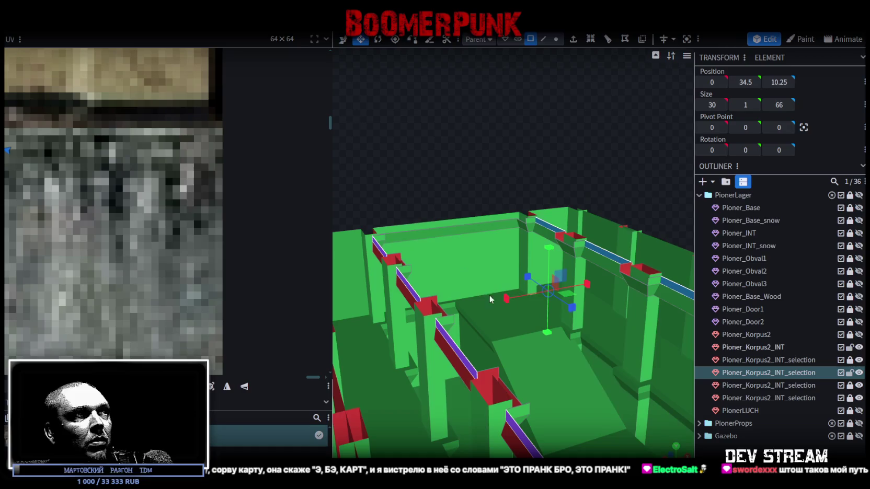
left_click_drag(578, 283, 570, 284)
mouse_move(508, 366)
left_mouse_down()
mouse_move(416, 184)
mouse_move(448, 252)
mouse_move(384, 220)
mouse_move(383, 188)
mouse_move(487, 209)
mouse_move(482, 195)
mouse_move(428, 199)
mouse_move(451, 301)
mouse_move(444, 218)
left_mouse_up()
left_click(444, 218)
mouse_move(519, 95)
left_mouse_down()
mouse_move(496, 84)
mouse_move(543, 35)
left_mouse_up()
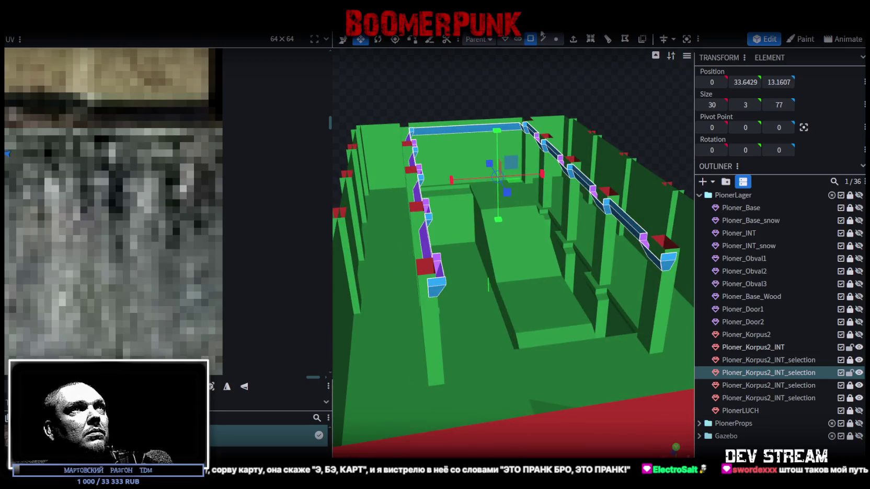
Step: Duplicate the rail, slide it to X -30 on the opposite side, and merge its overlapping vertices
right_click(587, 189)
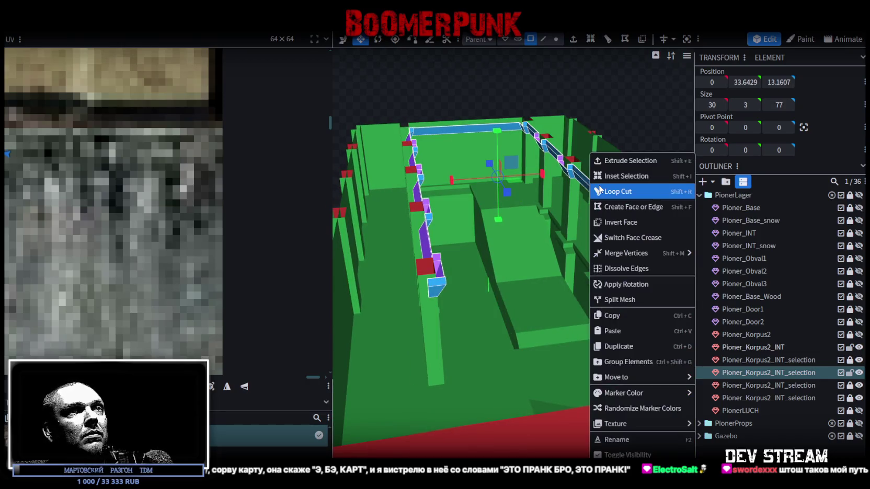
left_click(620, 349)
right_click(618, 256)
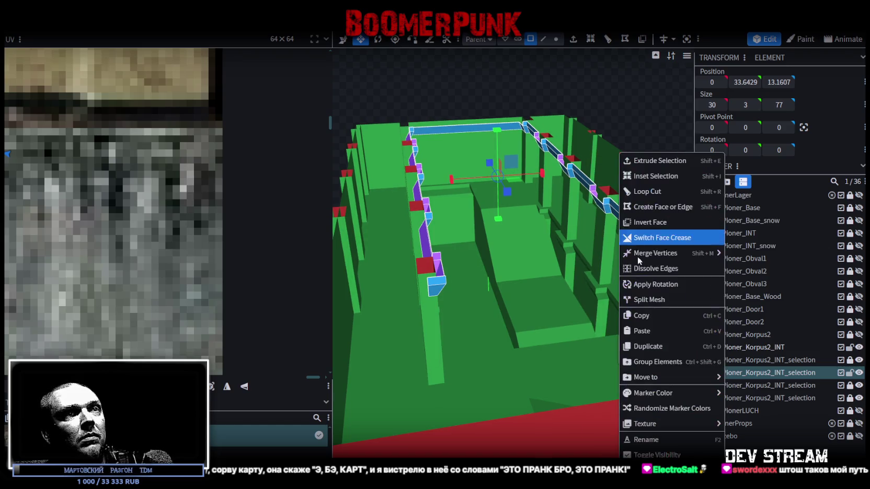
left_click(651, 331)
key("v")
mouse_move(584, 220)
left_mouse_down()
mouse_move(471, 203)
mouse_move(621, 205)
mouse_move(612, 209)
left_mouse_up()
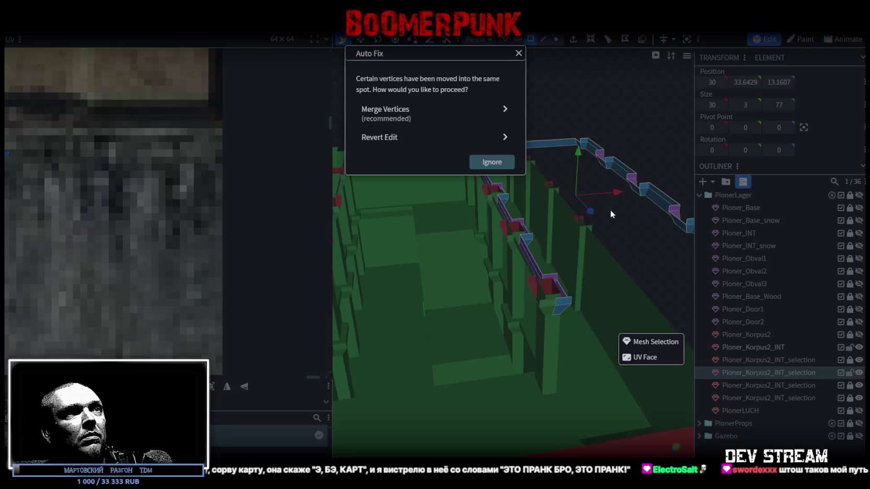
left_click(453, 110)
left_click_drag(445, 129, 600, 327)
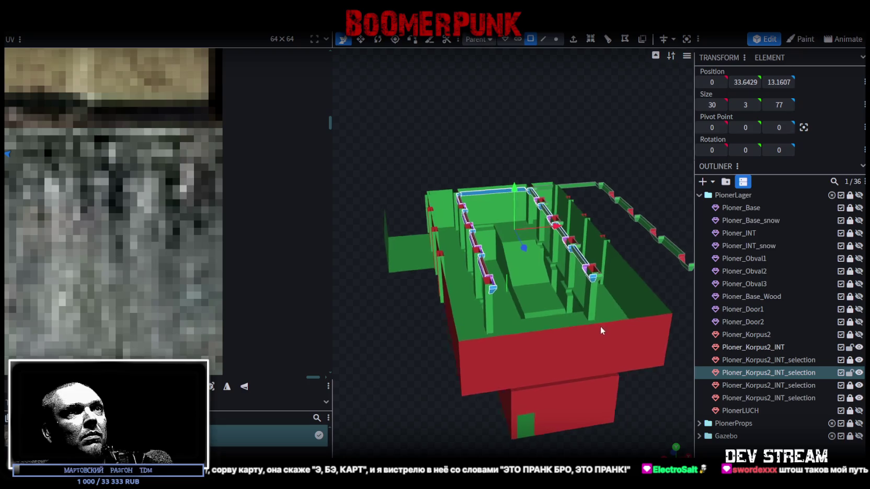
scroll(600, 329, "up", 3)
mouse_move(575, 233)
left_mouse_down()
mouse_move(411, 251)
mouse_move(433, 243)
left_mouse_up()
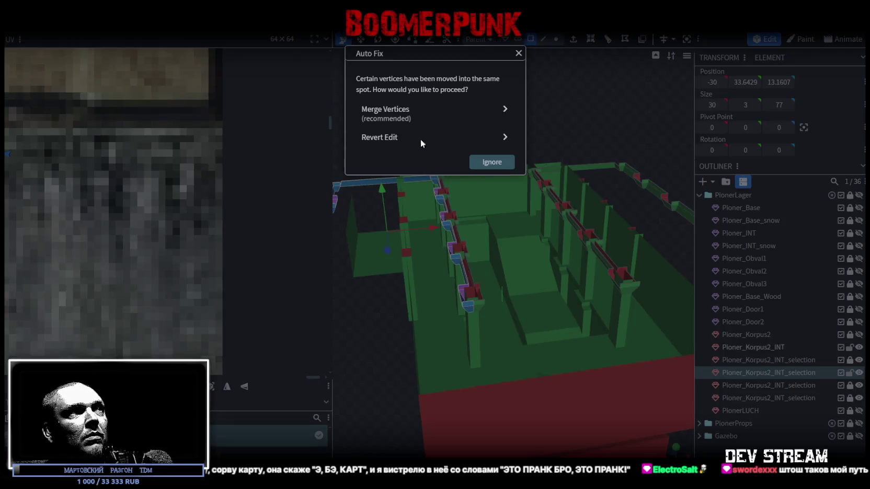
left_click(421, 112)
Step: Delete the stray selected rail faces and review the rails around the building
mouse_move(486, 330)
left_mouse_down()
mouse_move(469, 334)
mouse_move(475, 323)
mouse_move(470, 333)
mouse_move(533, 358)
mouse_move(492, 345)
mouse_move(580, 363)
mouse_move(609, 323)
mouse_move(612, 353)
mouse_move(583, 328)
mouse_move(588, 311)
mouse_move(617, 317)
mouse_move(408, 322)
mouse_move(392, 334)
mouse_move(451, 169)
mouse_move(432, 288)
mouse_move(433, 90)
mouse_move(396, 93)
mouse_move(578, 259)
left_mouse_up()
left_click(555, 38)
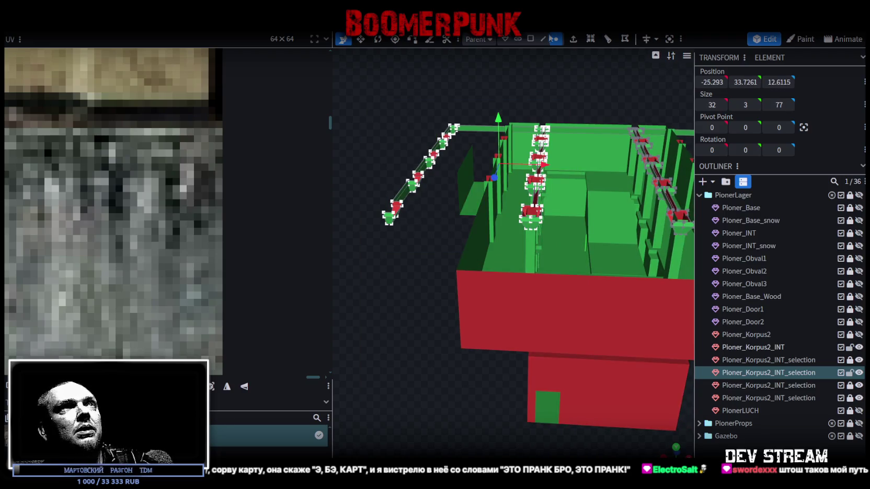
left_click(530, 39)
left_click_drag(534, 62, 552, 98)
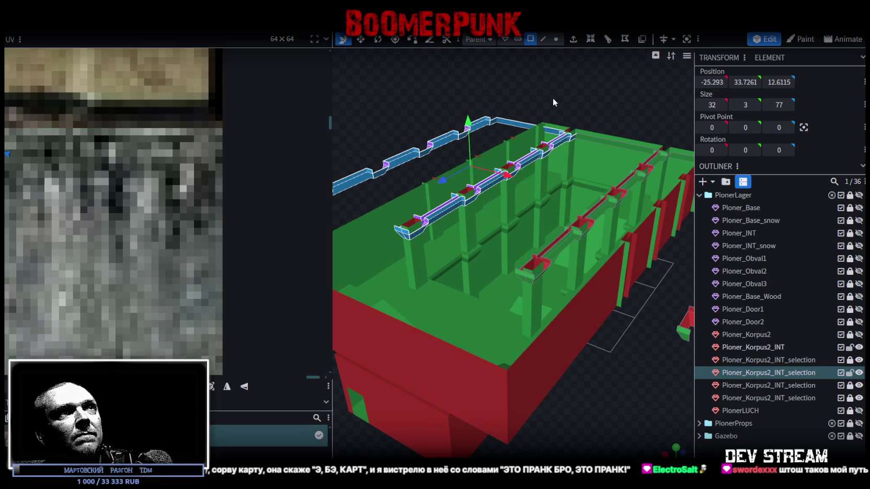
key("Delete")
mouse_move(609, 109)
left_mouse_down()
mouse_move(593, 341)
mouse_move(625, 335)
mouse_move(549, 318)
mouse_move(567, 321)
left_mouse_up()
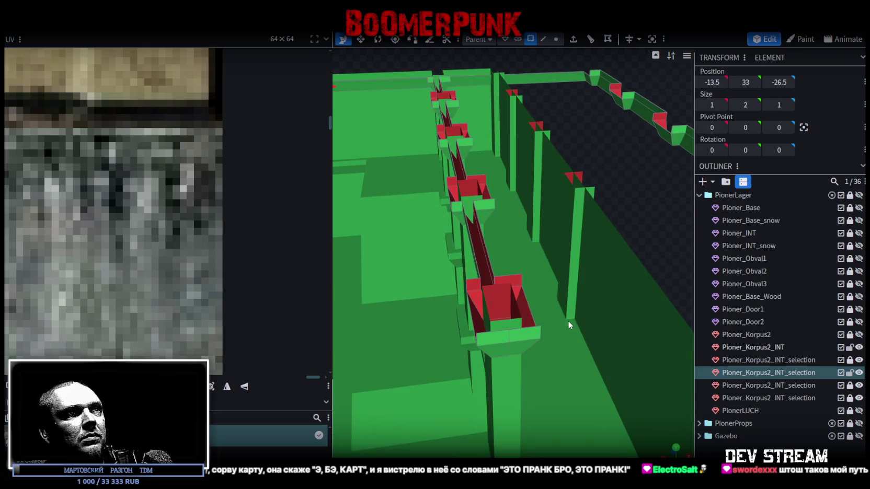
Step: Hide Pioner_Korpus2_INT and the other selection meshes, then switch to a straight orthographic top view
left_click(555, 40)
left_click(506, 358)
scroll(507, 360, "down", 2)
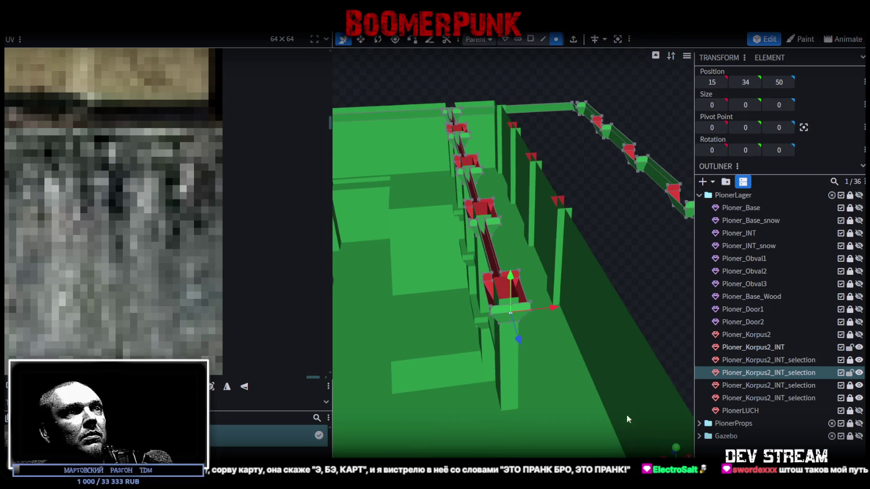
left_click(859, 347)
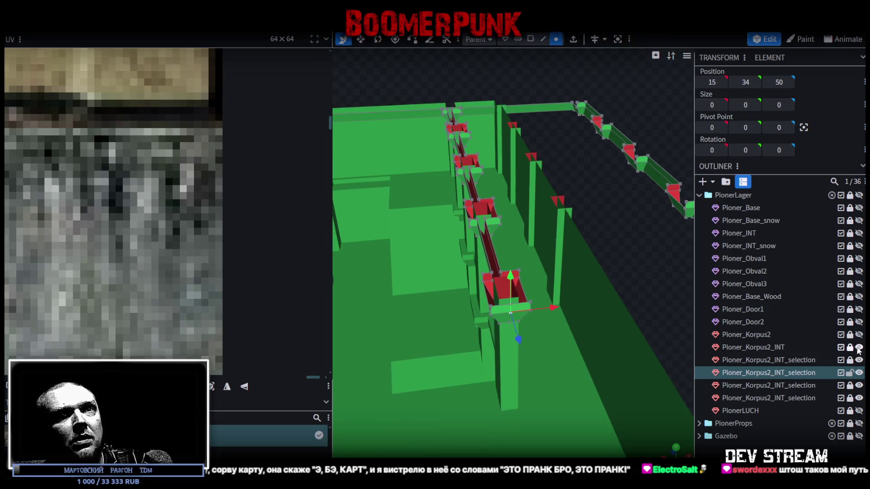
left_click(859, 359)
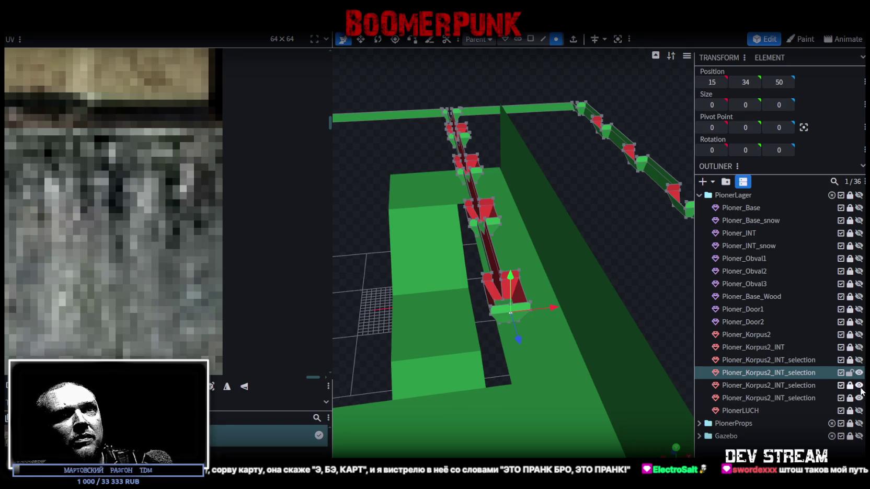
left_click(859, 385)
left_click(859, 398)
key("KP_1")
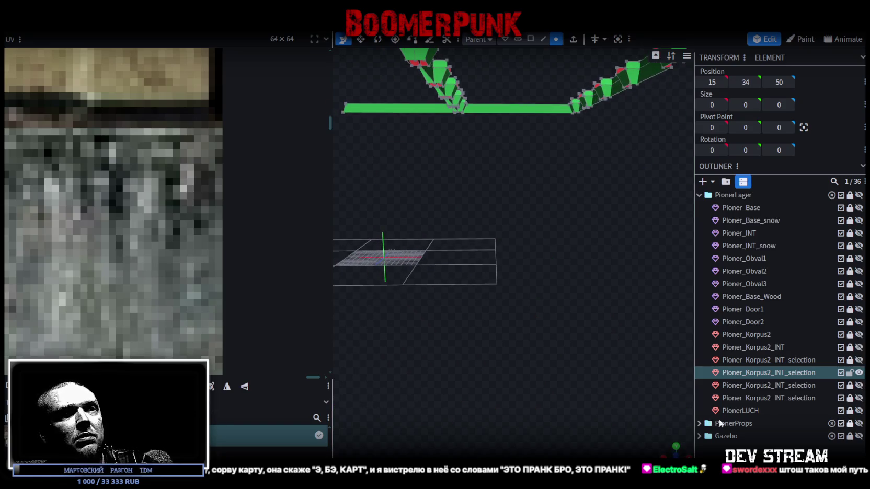
left_click(667, 444)
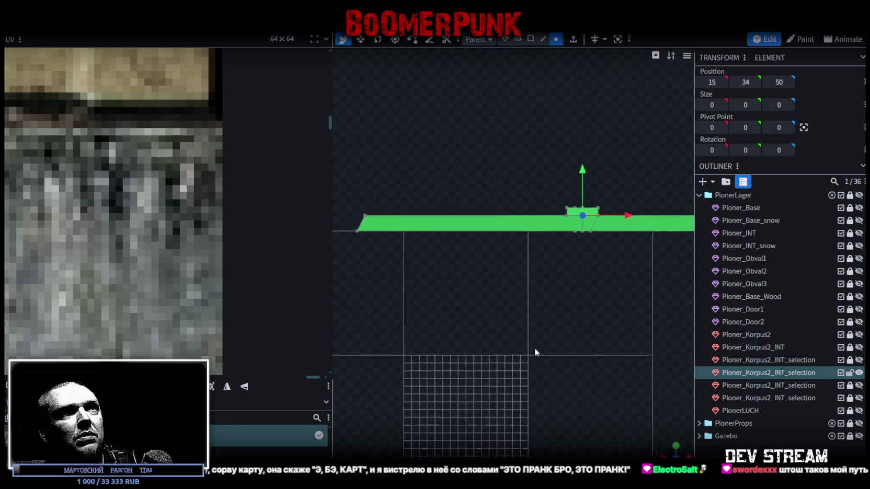
scroll(544, 315, "up", 3)
scroll(558, 292, "up", 3)
Step: Move the trough's bottom vertex one unit along X and merge vertices, undoing a second attempt
left_click(547, 257)
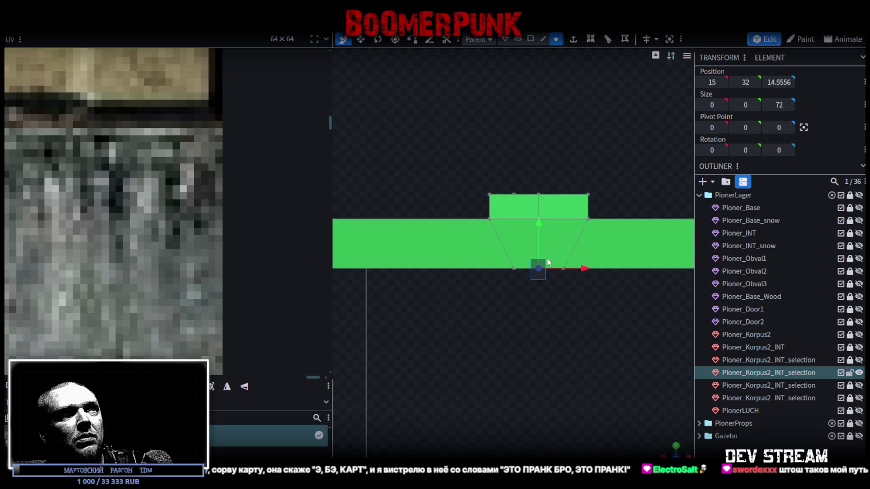
left_click_drag(586, 269, 600, 269)
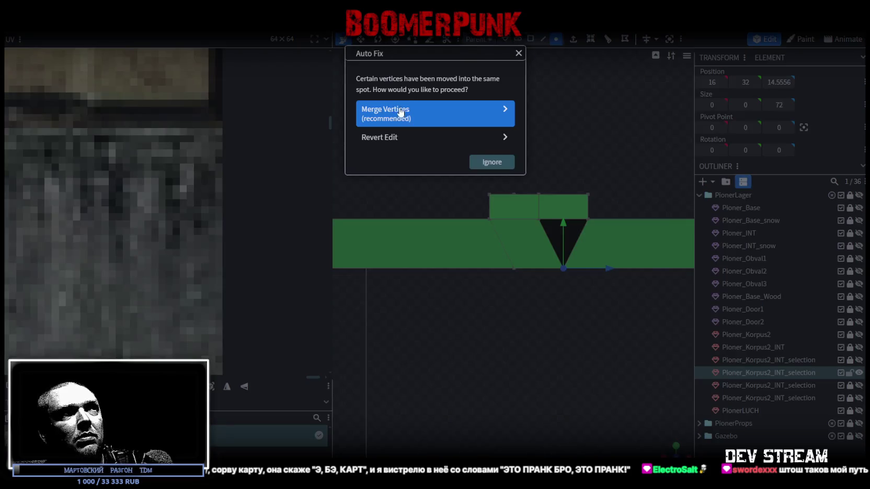
left_click(401, 112)
left_click_drag(539, 184, 539, 207)
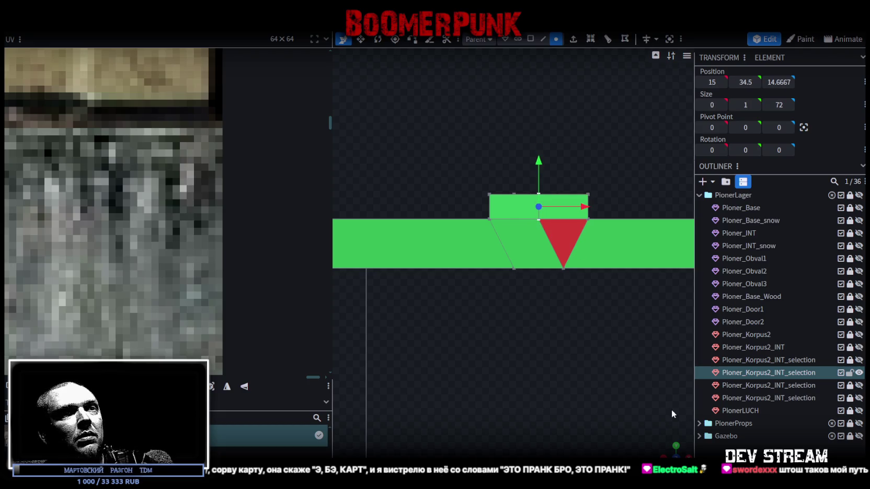
left_click(676, 446)
mouse_move(610, 397)
left_mouse_down()
mouse_move(640, 415)
mouse_move(607, 414)
mouse_move(626, 391)
mouse_move(600, 379)
mouse_move(622, 386)
left_mouse_up()
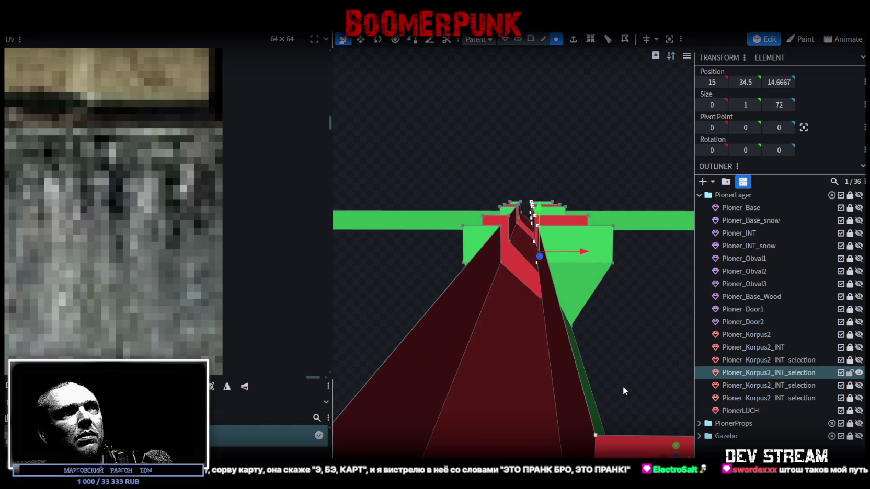
left_click(676, 446)
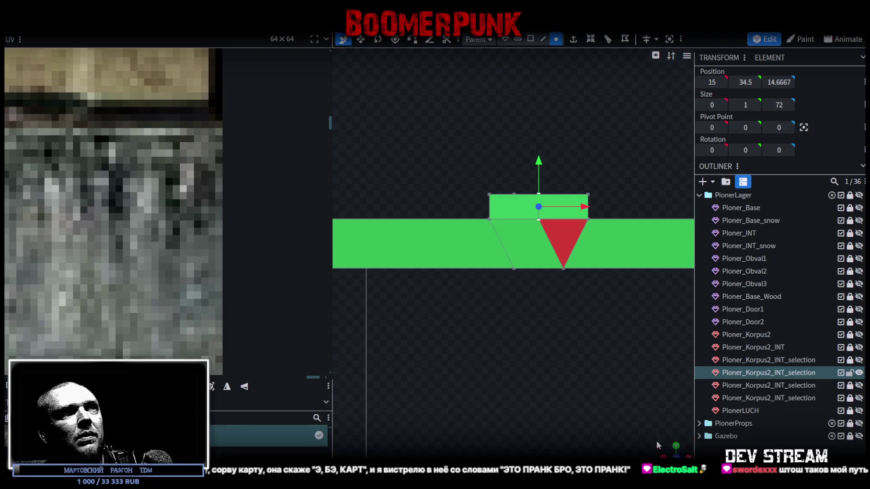
left_click_drag(571, 220, 622, 225)
left_click(417, 122)
mouse_move(679, 421)
left_mouse_down()
mouse_move(595, 397)
mouse_move(620, 338)
mouse_move(571, 330)
mouse_move(582, 332)
mouse_move(545, 354)
mouse_move(571, 367)
mouse_move(508, 381)
mouse_move(423, 367)
mouse_move(357, 321)
mouse_move(343, 294)
mouse_move(346, 306)
left_mouse_up()
key("ctrl+z")
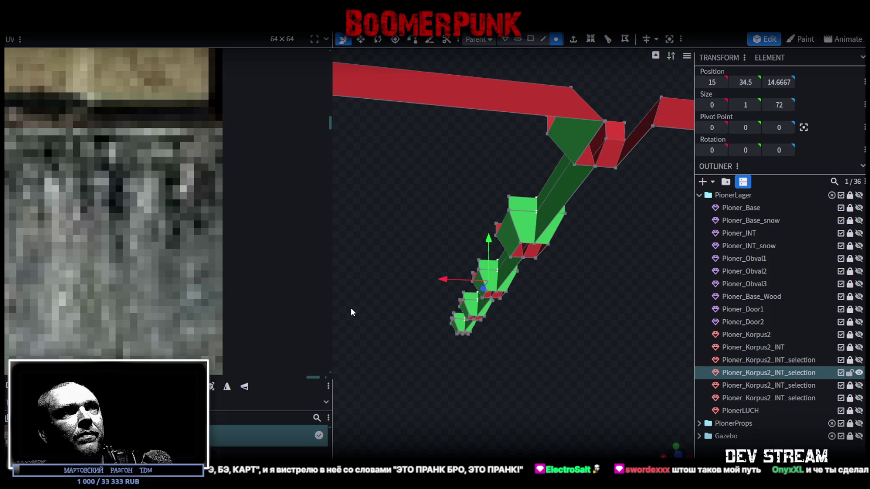
Step: Select the blue channel's faces along the rail and shift them from X 15 to 16
key("KP_1")
mouse_move(487, 369)
left_mouse_down()
mouse_move(483, 386)
mouse_move(494, 394)
mouse_move(484, 392)
left_mouse_up()
mouse_move(444, 341)
left_mouse_down()
mouse_move(542, 355)
mouse_move(649, 344)
mouse_move(596, 381)
mouse_move(577, 418)
mouse_move(585, 359)
mouse_move(598, 379)
mouse_move(605, 337)
mouse_move(591, 382)
mouse_move(596, 405)
mouse_move(592, 358)
mouse_move(577, 371)
mouse_move(568, 357)
mouse_move(554, 359)
left_mouse_up()
left_click(530, 39)
left_click_drag(486, 292, 455, 312)
left_click(444, 313)
left_click(520, 223, "shift")
left_click(569, 165, "shift")
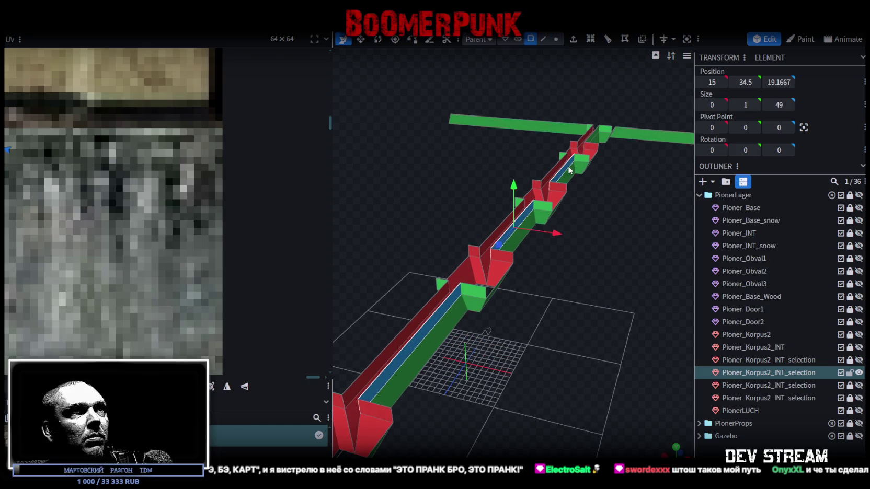
left_click(596, 133, "shift")
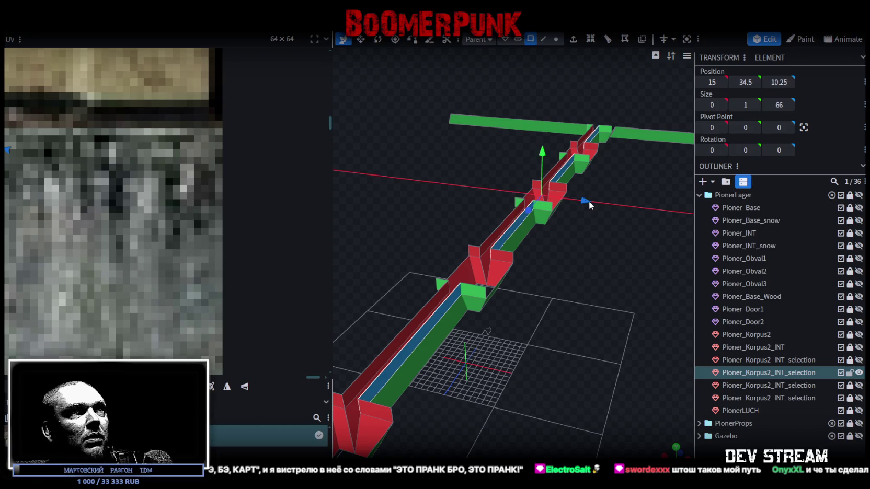
mouse_move(588, 201)
left_mouse_down()
mouse_move(590, 302)
mouse_move(609, 303)
mouse_move(608, 291)
mouse_move(596, 317)
mouse_move(600, 341)
mouse_move(519, 357)
mouse_move(517, 335)
mouse_move(532, 384)
mouse_move(601, 377)
mouse_move(495, 335)
mouse_move(452, 334)
mouse_move(512, 338)
left_mouse_up()
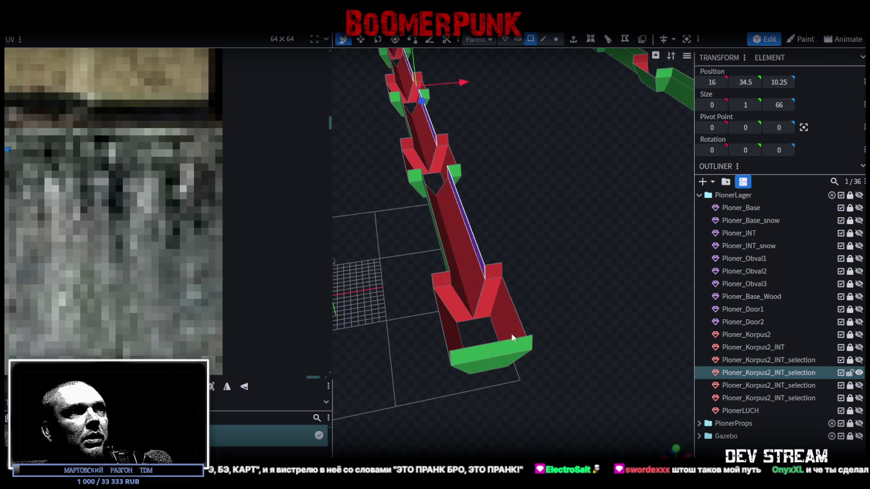
Step: Select the channel end's front edge and merge its overlapping vertices
left_click(543, 40)
left_click(493, 351)
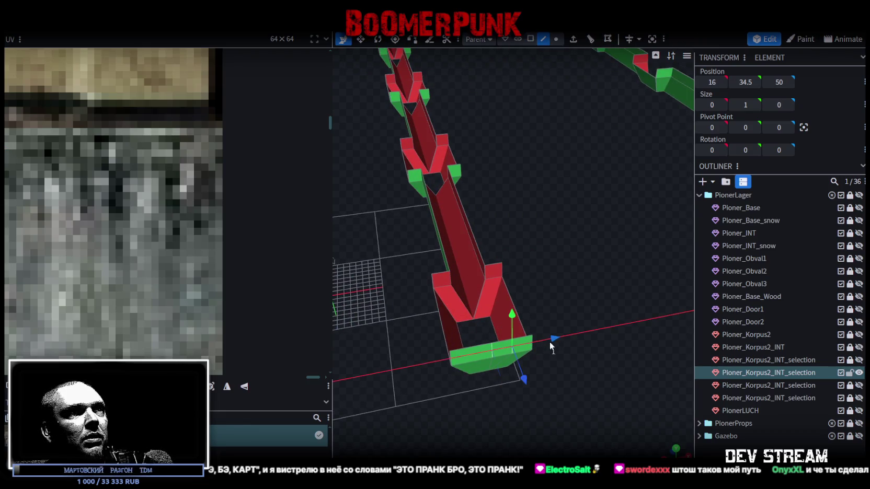
left_click(568, 337)
left_click(442, 117)
mouse_move(470, 209)
left_mouse_down()
mouse_move(562, 354)
mouse_move(533, 127)
left_mouse_up()
Step: Move a bottom vertex of the channel end one unit along X and merge it
left_click(556, 39)
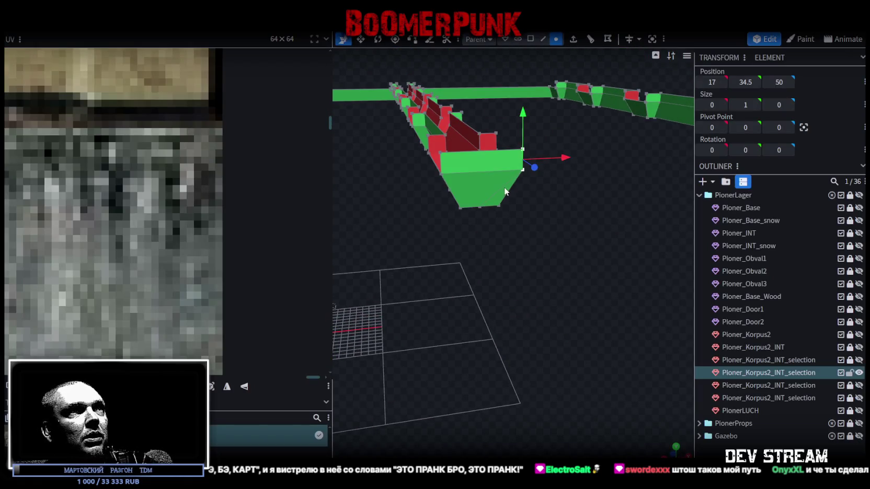
left_click(479, 208)
left_click_drag(516, 208, 535, 199)
left_click(443, 113)
mouse_move(442, 114)
left_mouse_down()
mouse_move(452, 320)
mouse_move(574, 350)
mouse_move(526, 359)
mouse_move(639, 354)
mouse_move(634, 332)
mouse_move(663, 303)
mouse_move(663, 269)
mouse_move(621, 244)
mouse_move(445, 324)
mouse_move(430, 316)
mouse_move(516, 318)
mouse_move(547, 342)
mouse_move(525, 340)
mouse_move(554, 338)
left_mouse_up()
Step: Show the Pioner_Korpus2_INT walls again and select the detached row of beam pieces
left_click(859, 348)
mouse_move(611, 366)
left_mouse_down()
mouse_move(595, 347)
mouse_move(622, 343)
mouse_move(589, 348)
left_mouse_up()
left_click(573, 230)
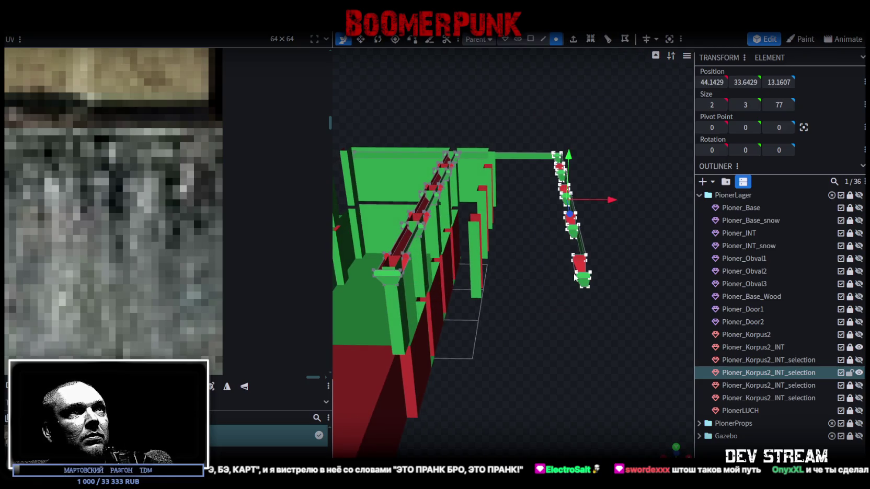
Step: Slide the detached beam row along X against the walls, then select the wall opening's edges
mouse_move(611, 197)
left_mouse_down()
mouse_move(538, 214)
mouse_move(519, 209)
mouse_move(531, 276)
mouse_move(616, 274)
mouse_move(506, 192)
mouse_move(535, 189)
mouse_move(523, 192)
mouse_move(532, 170)
mouse_move(472, 181)
mouse_move(595, 194)
mouse_move(523, 179)
mouse_move(597, 214)
mouse_move(595, 193)
mouse_move(602, 205)
left_mouse_up()
left_click(543, 41)
left_click_drag(585, 122, 457, 311)
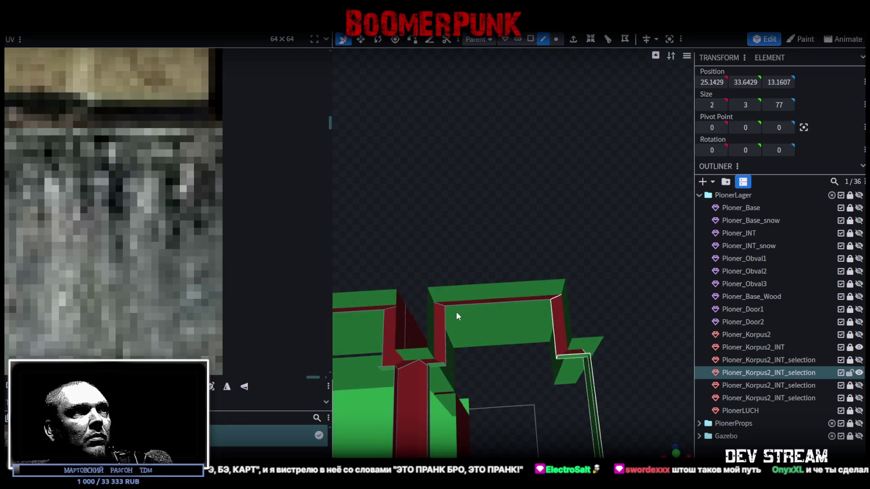
left_click(445, 325)
left_click(552, 327)
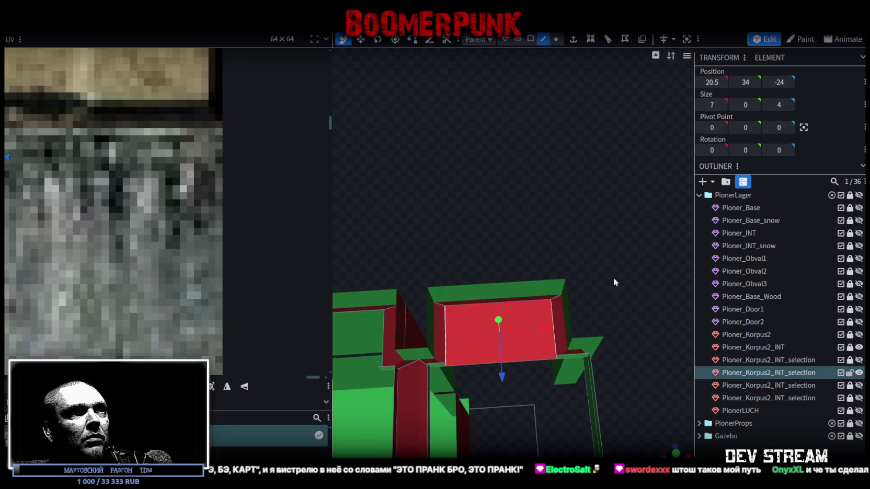
left_click_drag(613, 277, 583, 272)
Step: Select the small top faces of the left and right posts to inspect them
left_click(531, 39)
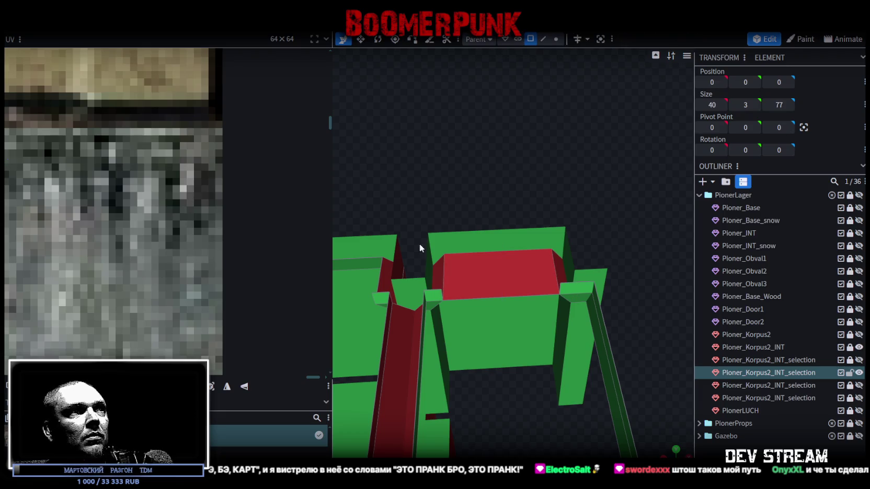
mouse_move(432, 290)
left_mouse_down()
mouse_move(605, 289)
mouse_move(625, 241)
mouse_move(618, 251)
mouse_move(631, 263)
mouse_move(630, 270)
mouse_move(577, 264)
left_mouse_up()
left_click(568, 260)
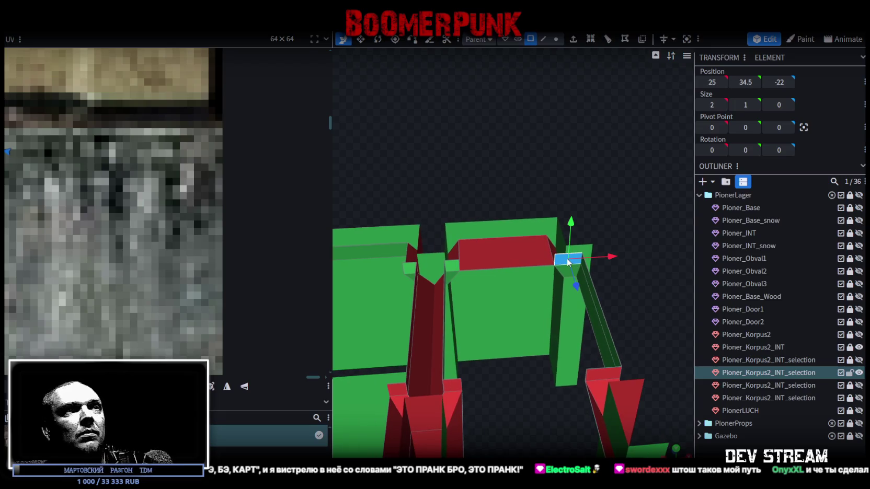
left_click(443, 265, "shift")
left_click_drag(443, 265, 631, 201)
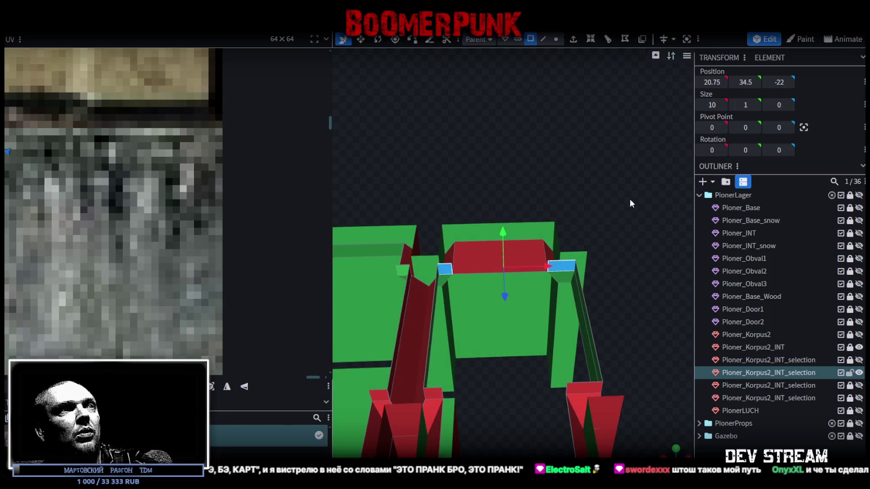
left_click(592, 178)
mouse_move(592, 178)
left_mouse_down()
mouse_move(540, 177)
mouse_move(563, 152)
mouse_move(553, 123)
left_mouse_up()
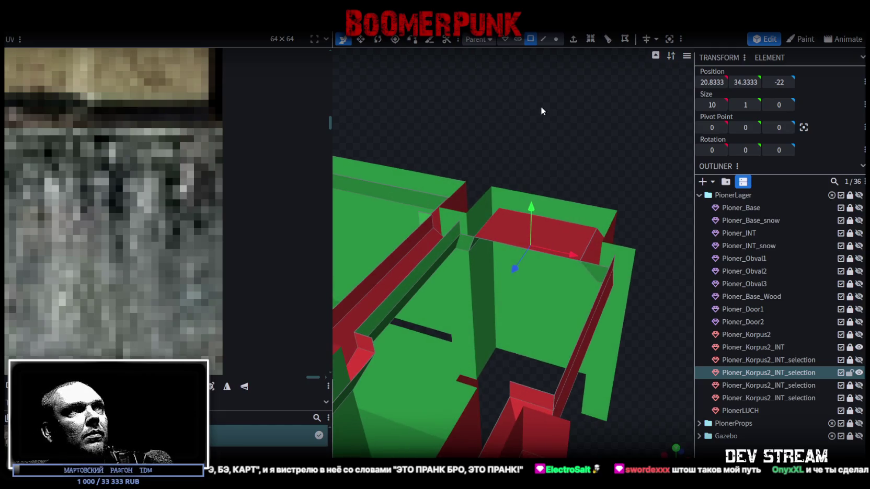
Step: Select edges at the wall corner, across the opening and atop the left post, plus the red beam face
left_click(544, 39)
left_click(460, 229)
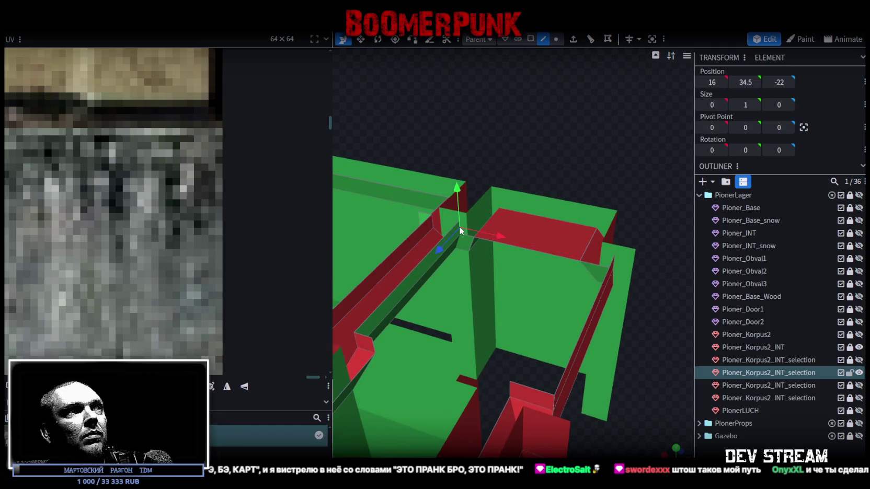
left_click_drag(634, 207, 675, 206)
left_click(668, 238)
mouse_move(655, 256)
left_mouse_down()
mouse_move(595, 370)
mouse_move(580, 338)
mouse_move(584, 352)
left_mouse_up()
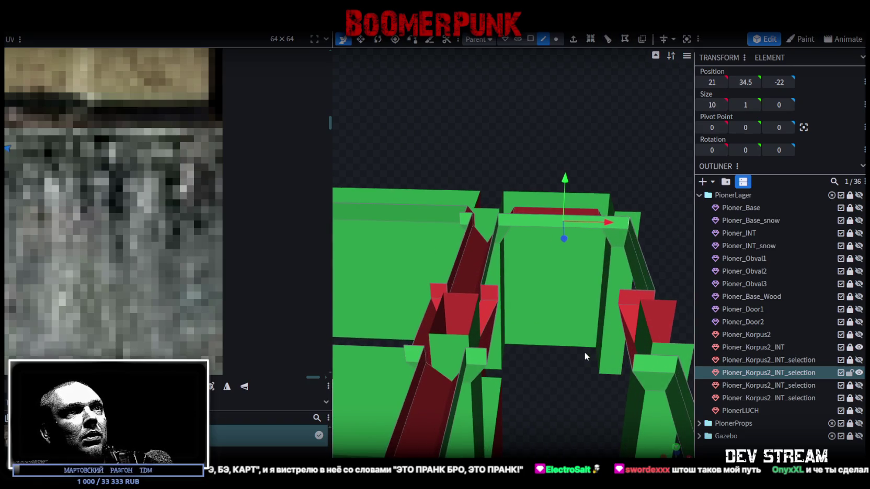
left_click(498, 296)
mouse_move(545, 381)
left_mouse_down()
mouse_move(537, 392)
mouse_move(564, 389)
mouse_move(567, 355)
left_mouse_up()
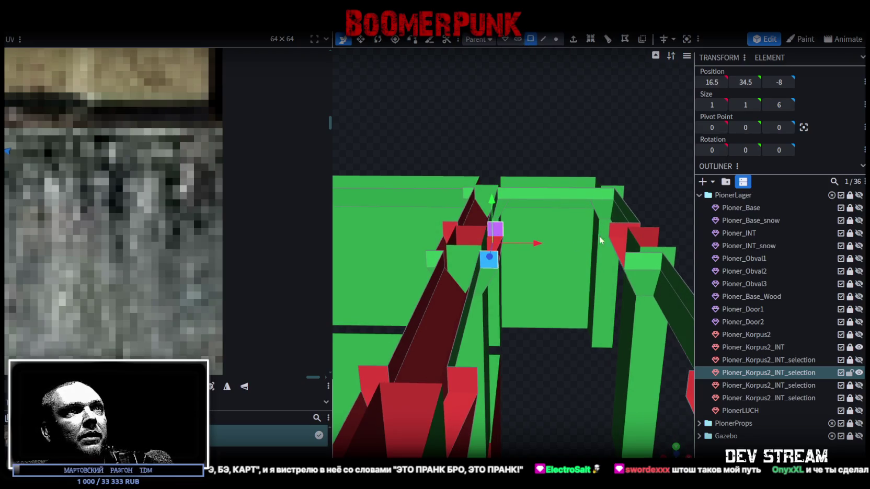
left_click(617, 233, "shift")
mouse_move(632, 264)
left_mouse_down()
mouse_move(556, 338)
mouse_move(545, 313)
left_mouse_up()
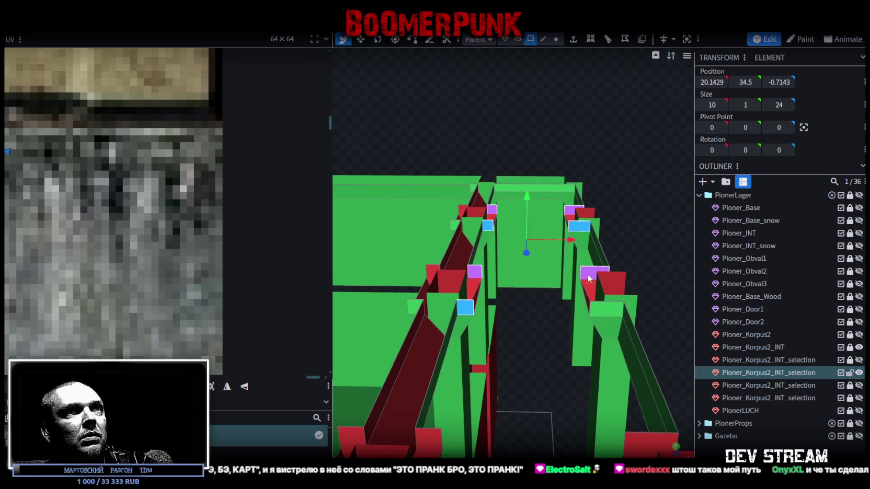
Step: Check the green and red beam top faces along the whole row of posts
mouse_move(567, 329)
left_mouse_down()
mouse_move(514, 338)
mouse_move(490, 310)
left_mouse_up()
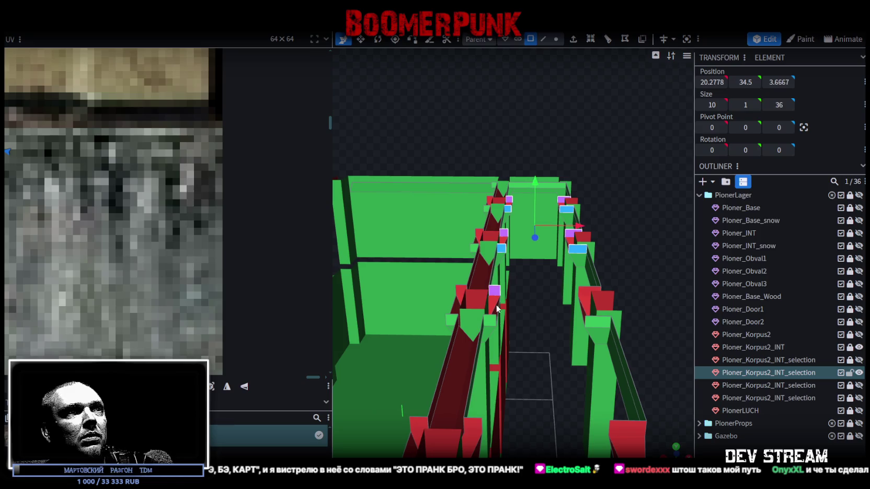
scroll(549, 332, "up", 3)
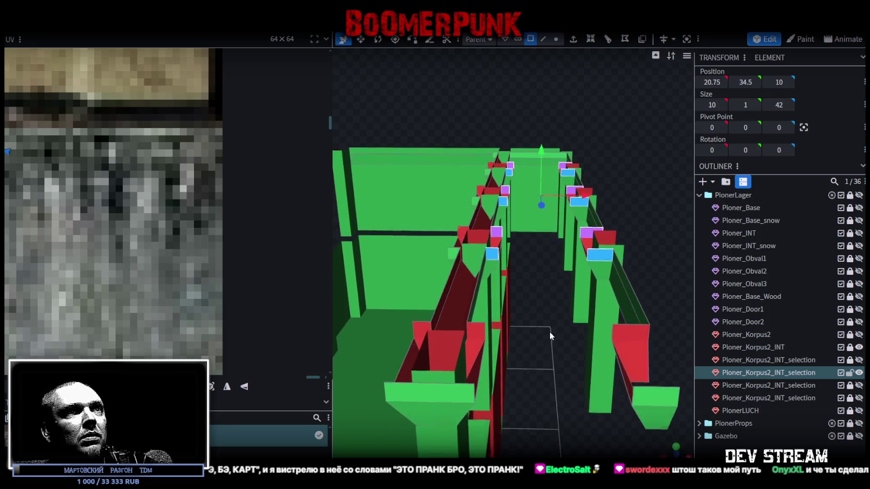
left_click(470, 341)
left_click(624, 285)
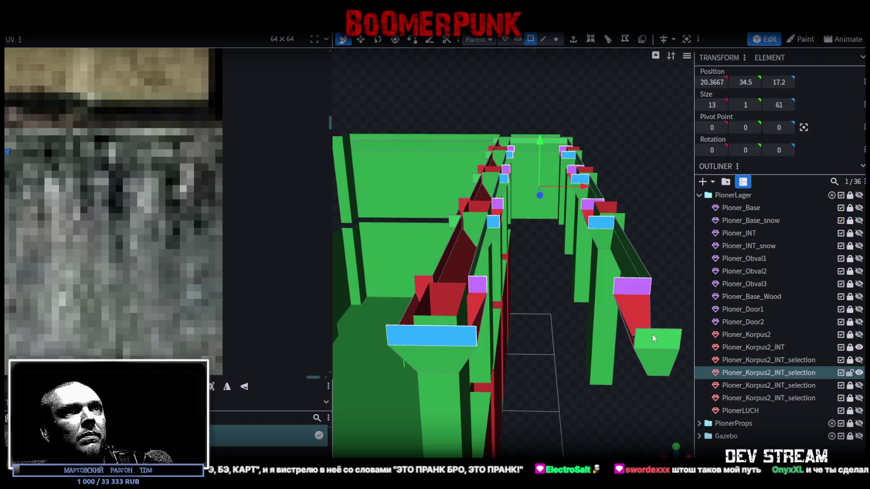
scroll(645, 341, "down", 3)
left_click(633, 258)
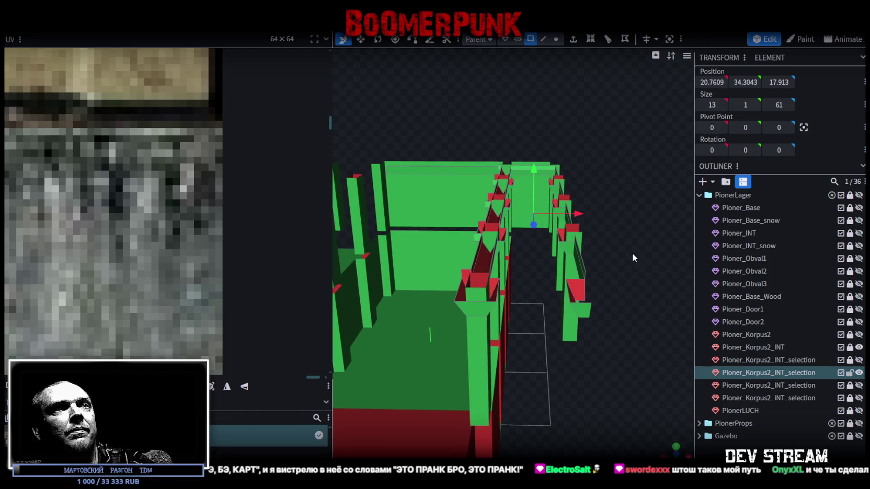
left_click_drag(588, 254, 450, 183)
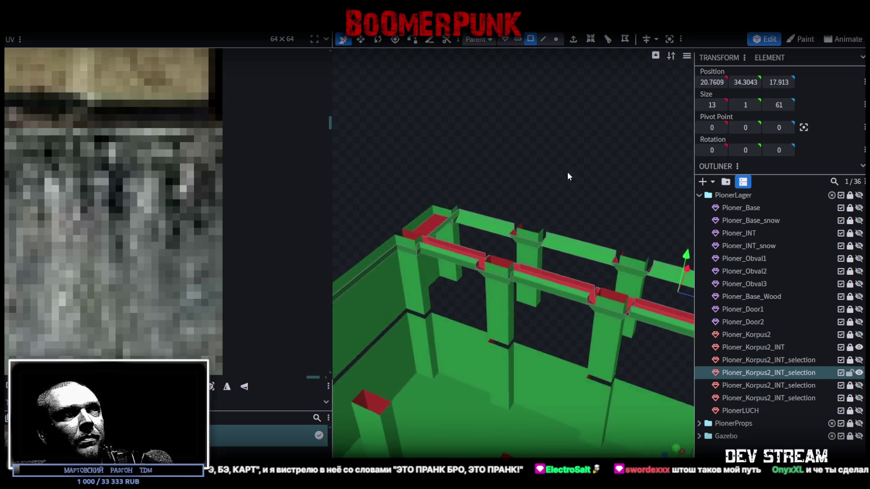
Step: Shift the two wall-beam top faces one unit along X
left_click(426, 197)
left_click(627, 255, "shift")
mouse_move(647, 212)
left_mouse_down()
mouse_move(577, 167)
mouse_move(644, 183)
left_mouse_up()
left_click_drag(527, 171, 525, 175)
mouse_move(451, 128)
left_mouse_down()
mouse_move(596, 166)
mouse_move(514, 173)
mouse_move(486, 195)
mouse_move(618, 202)
mouse_move(486, 208)
left_mouse_up()
Step: Copy a cross-beam face, paste it as mesh, slide it across the gap along Z, and merge vertices
left_click(440, 207)
right_click(487, 208)
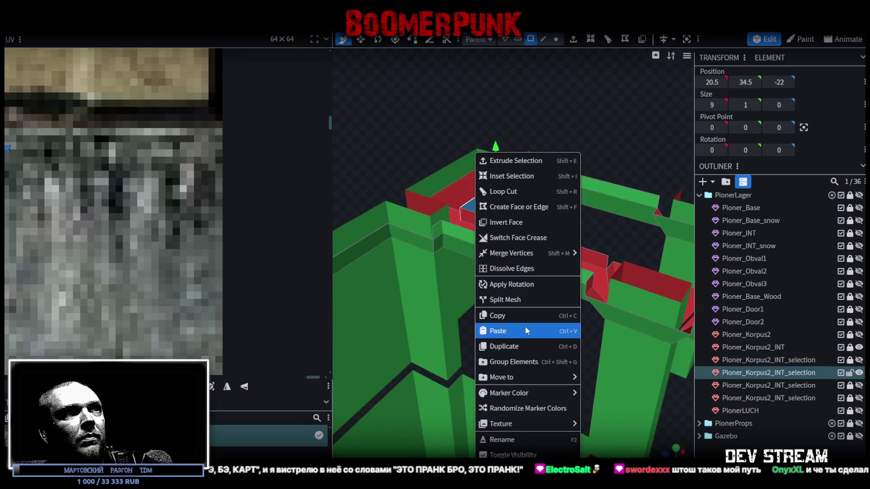
left_click(518, 313)
right_click(486, 207)
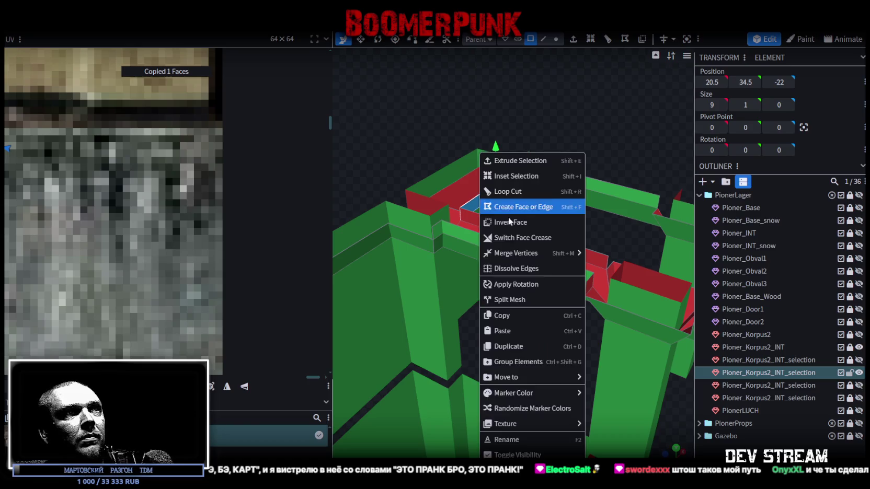
left_click(507, 331)
left_click(553, 338)
left_click_drag(545, 297, 476, 222)
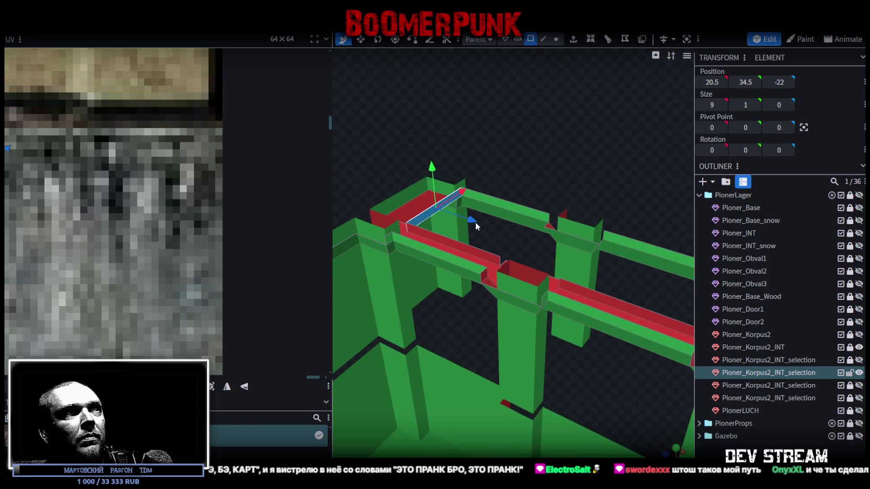
left_click_drag(514, 246, 570, 265)
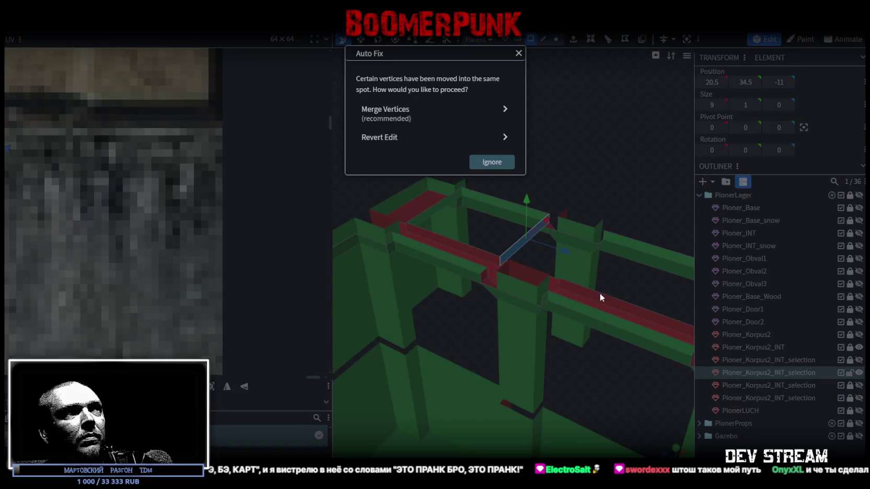
left_click(492, 118)
Step: Paste another face copy onto the opposite beam and merge its vertices
mouse_move(513, 121)
left_mouse_down()
mouse_move(543, 141)
mouse_move(559, 107)
left_mouse_up()
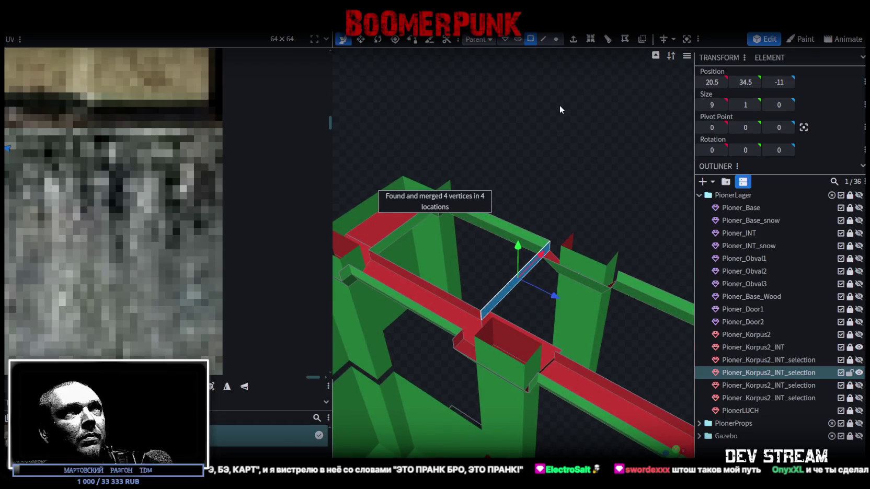
right_click(510, 292)
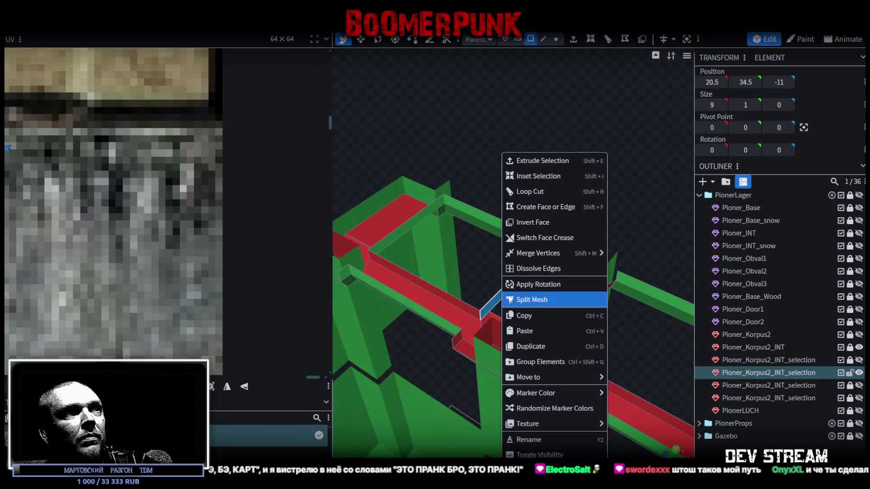
left_click(540, 331)
left_click(592, 337)
left_click_drag(443, 249, 629, 338)
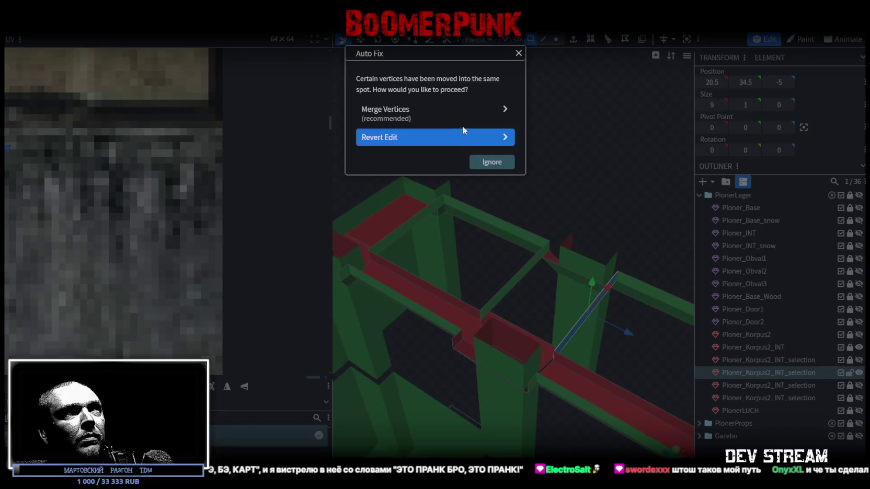
left_click(451, 118)
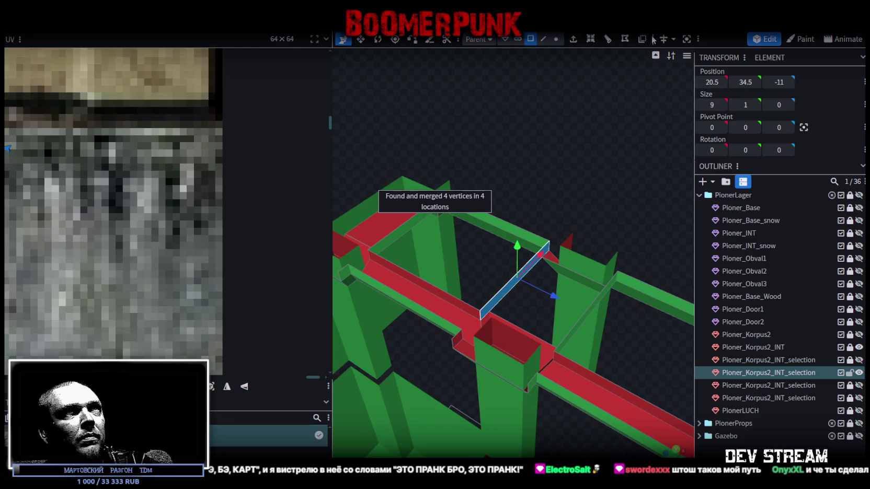
Step: Fill the gap between the two edges with a new face using F
left_click(543, 39)
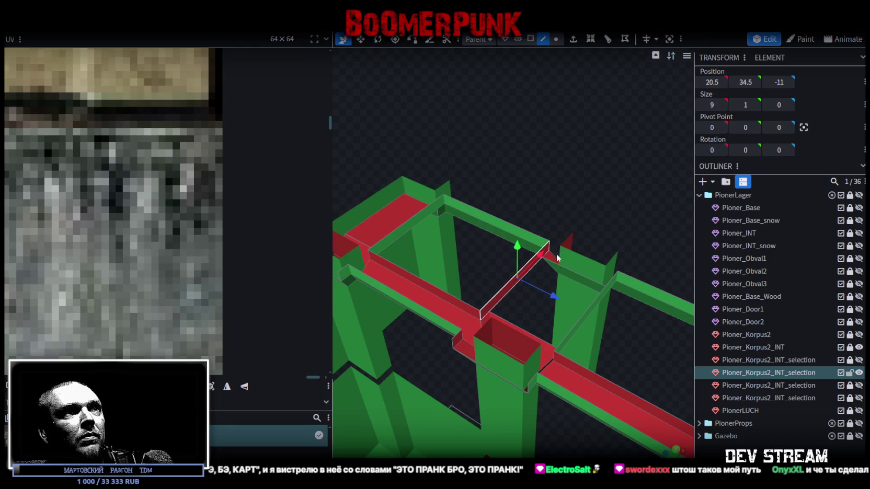
left_click(567, 269)
left_click(520, 320, "shift")
key("f")
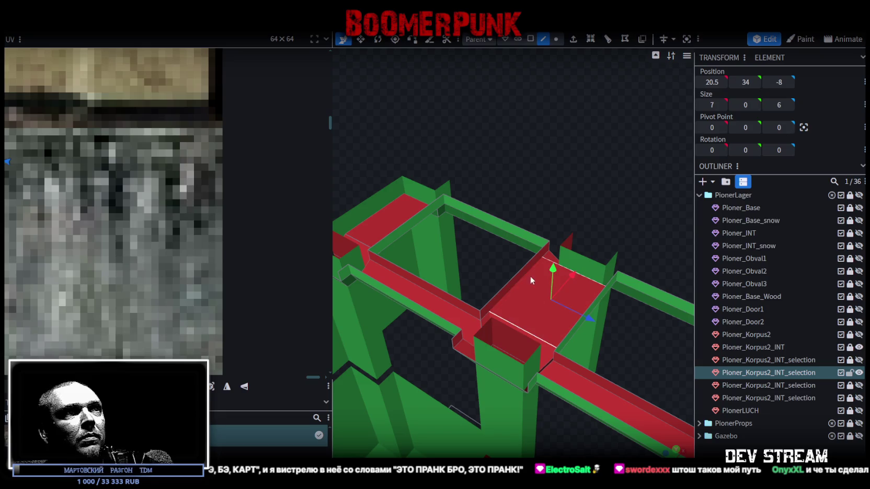
left_click(530, 38)
left_click_drag(627, 188, 432, 283)
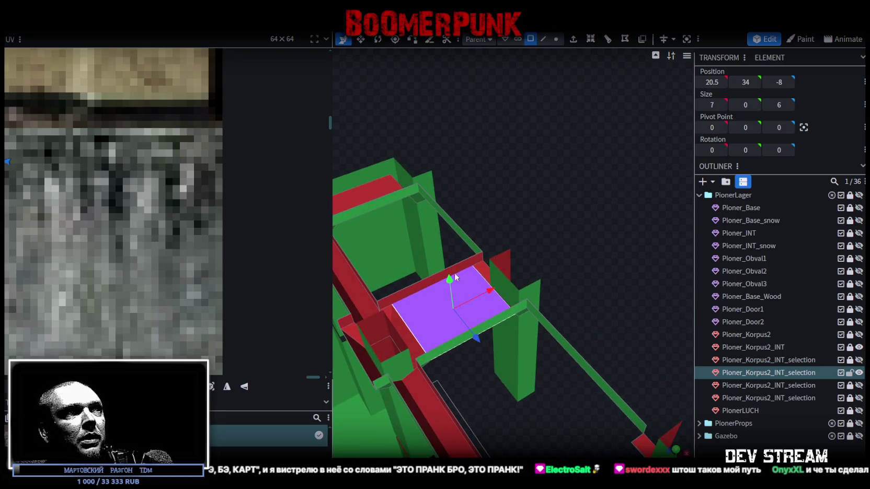
Step: Copy the three slab faces, paste a copy, and merge its overlapping vertices
right_click(437, 329)
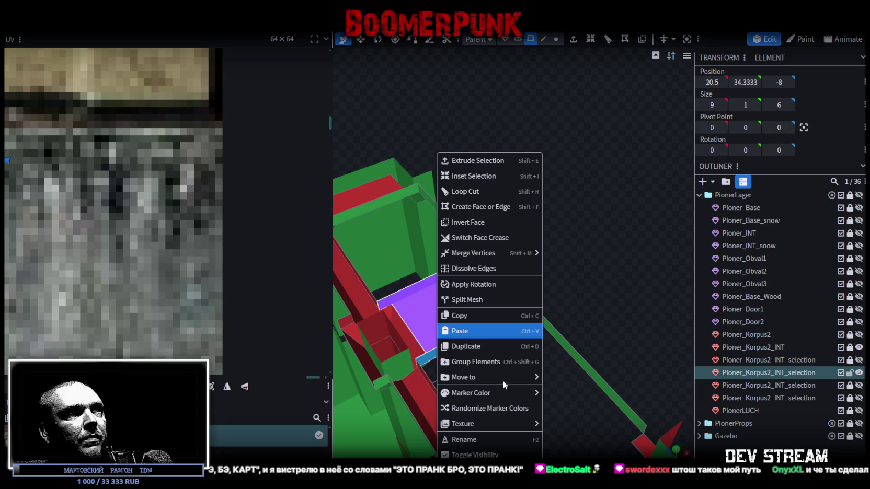
left_click(497, 317)
right_click(429, 320)
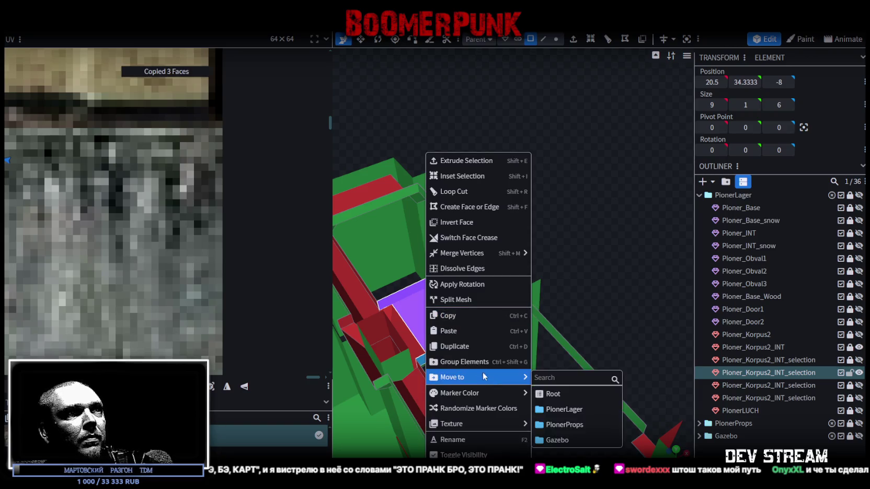
left_click(460, 332)
scroll(623, 356, "down", 3)
mouse_move(623, 357)
left_mouse_down()
mouse_move(537, 211)
mouse_move(609, 196)
mouse_move(422, 256)
mouse_move(601, 240)
left_mouse_up()
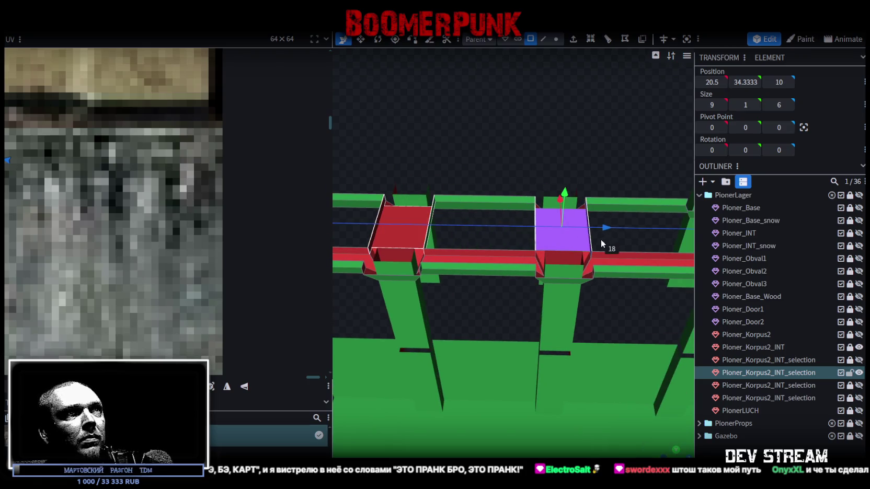
key("Return")
right_click_drag(598, 314, 535, 345)
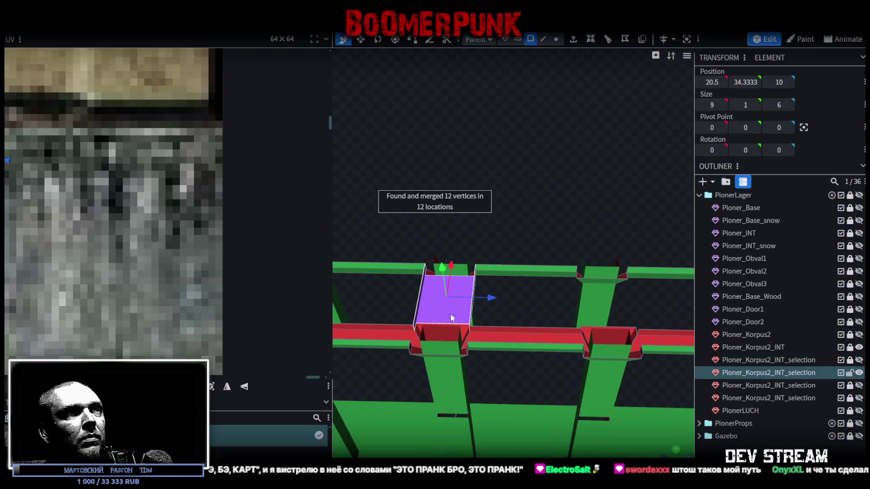
scroll(452, 317, "down", 3)
Step: Paste another slab as mesh at the next column and merge vertices
right_click(471, 288)
left_click(533, 331)
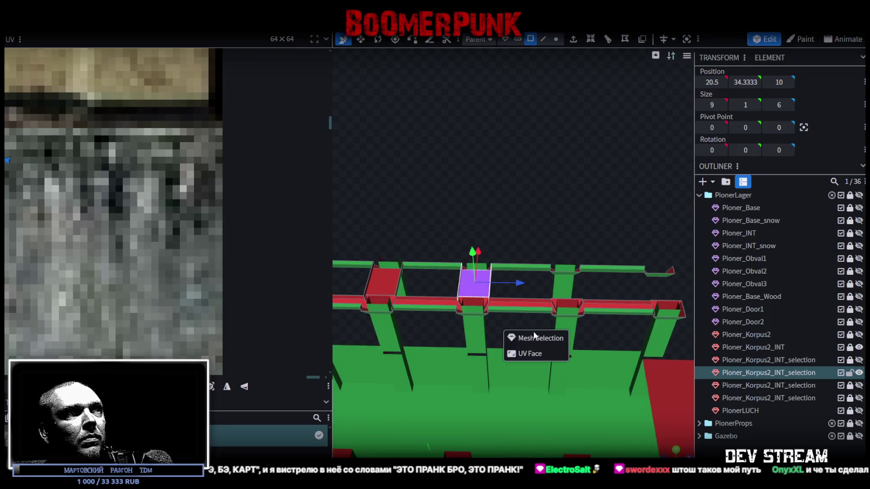
left_click(544, 339)
left_click_drag(416, 284, 609, 288)
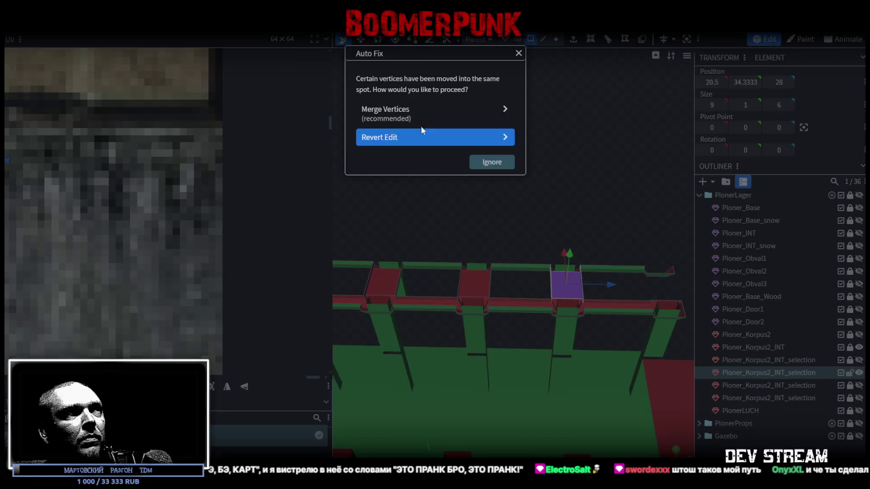
left_click(421, 111)
Step: Paste a third slab at the beam's far end and merge vertices
right_click(378, 286)
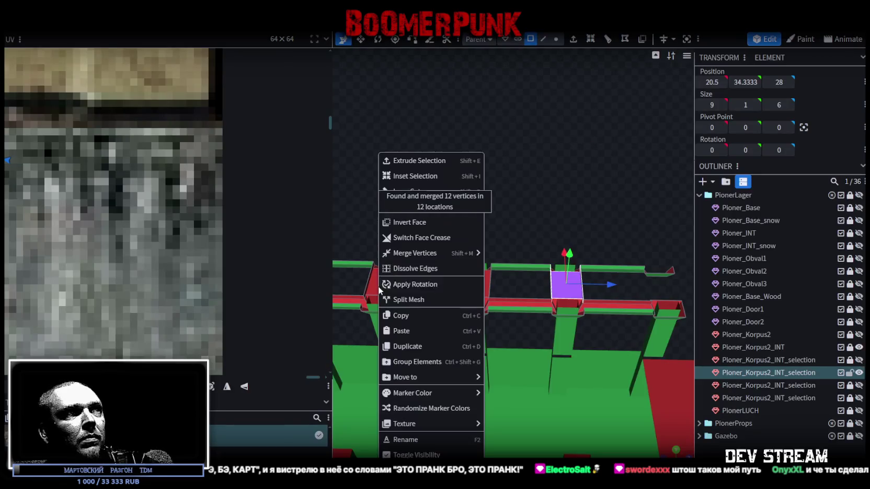
left_click(450, 331)
left_click(469, 340)
left_click_drag(437, 285, 712, 298)
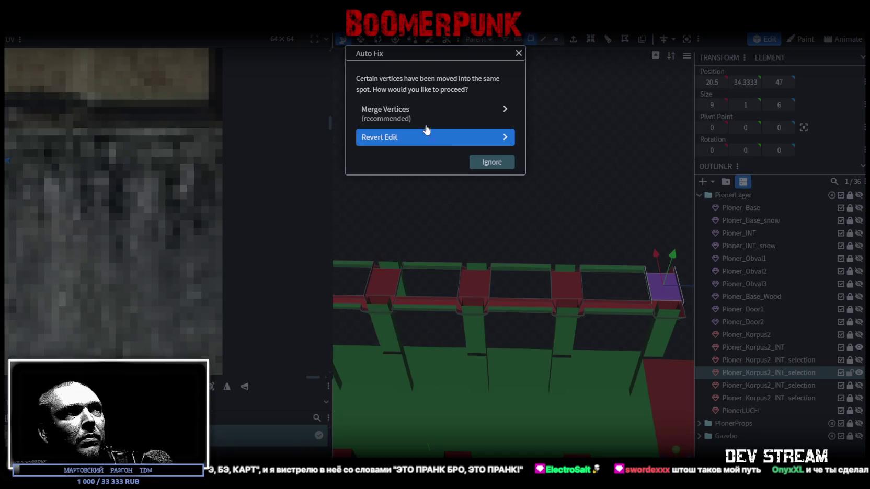
left_click(423, 112)
mouse_move(607, 212)
left_mouse_down()
mouse_move(512, 161)
mouse_move(540, 308)
mouse_move(568, 350)
mouse_move(602, 342)
mouse_move(624, 376)
left_mouse_up()
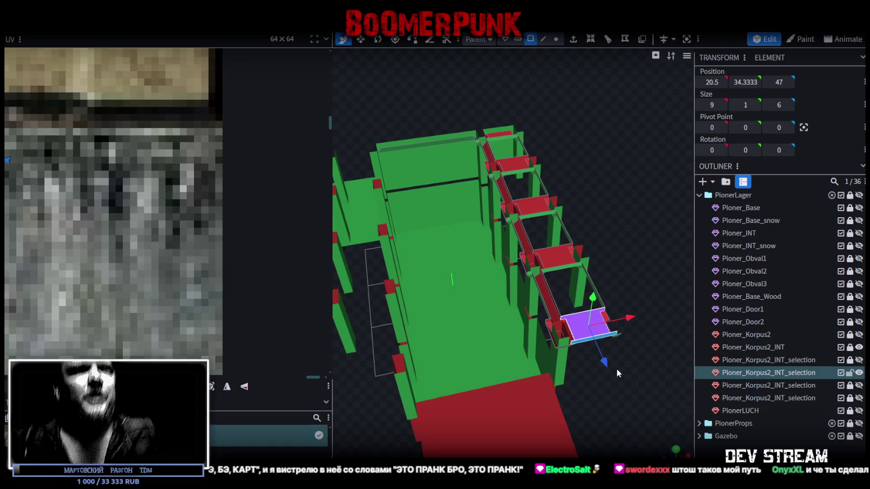
Step: Copy the whole beam-and-slab row's 90 faces and paste a copy
mouse_move(609, 370)
left_mouse_down()
mouse_move(600, 325)
mouse_move(506, 371)
mouse_move(630, 360)
mouse_move(524, 354)
mouse_move(523, 333)
mouse_move(573, 323)
mouse_move(530, 319)
mouse_move(585, 306)
mouse_move(525, 341)
mouse_move(494, 345)
mouse_move(633, 351)
mouse_move(656, 340)
mouse_move(616, 298)
mouse_move(564, 272)
mouse_move(519, 274)
mouse_move(549, 308)
mouse_move(581, 323)
mouse_move(488, 199)
left_mouse_up()
scroll(519, 274, "up", 3)
scroll(519, 284, "up", 3)
scroll(586, 349, "down", 3)
scroll(574, 331, "down", 2)
left_click(581, 323)
mouse_move(421, 136)
left_mouse_down()
mouse_move(482, 208)
mouse_move(577, 182)
mouse_move(491, 201)
mouse_move(593, 337)
mouse_move(625, 334)
mouse_move(588, 286)
left_mouse_up()
right_click(591, 297)
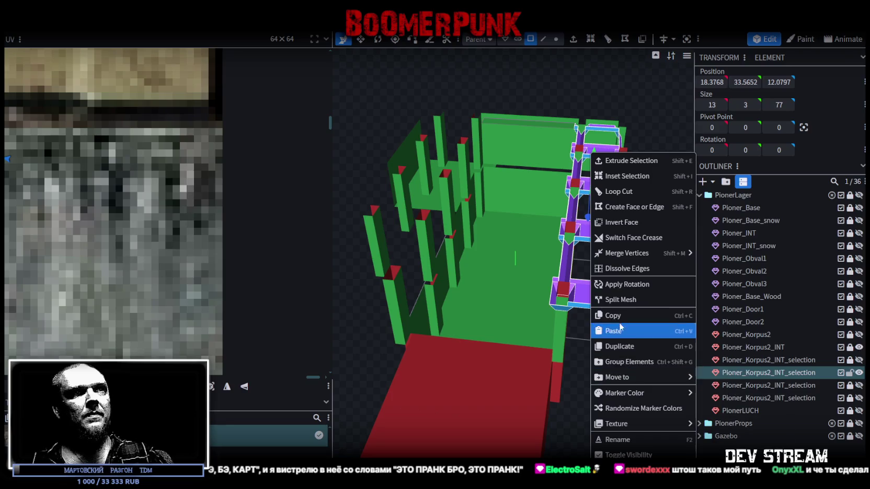
left_click(617, 316)
right_click(591, 298)
left_click(622, 344)
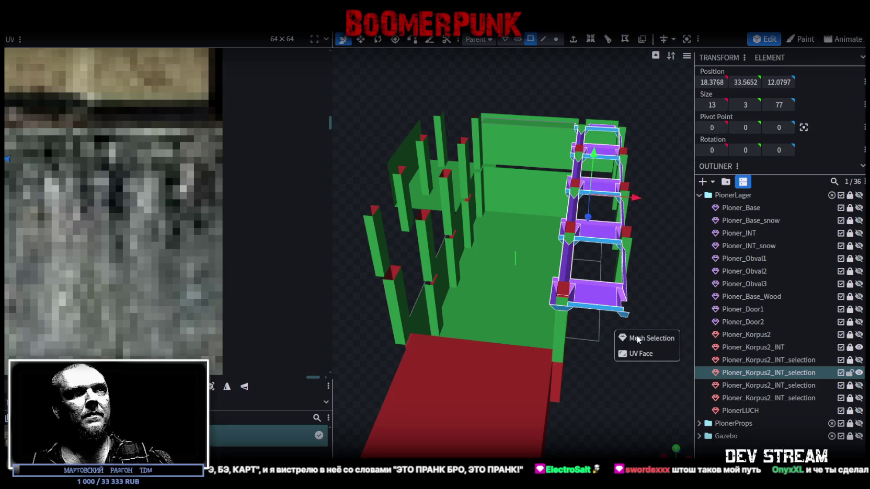
Step: Flip the pasted row across X and merge its 2 overlapping vertices
left_click(123, 23)
mouse_move(129, 52)
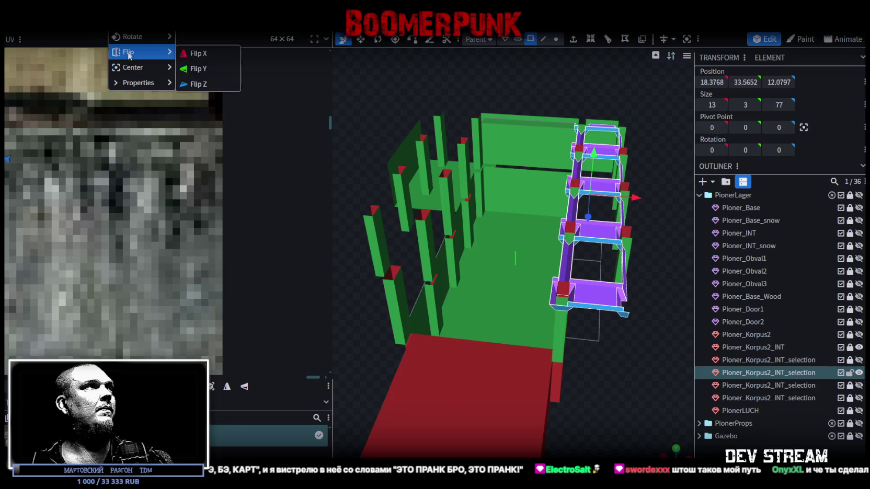
left_click(203, 54)
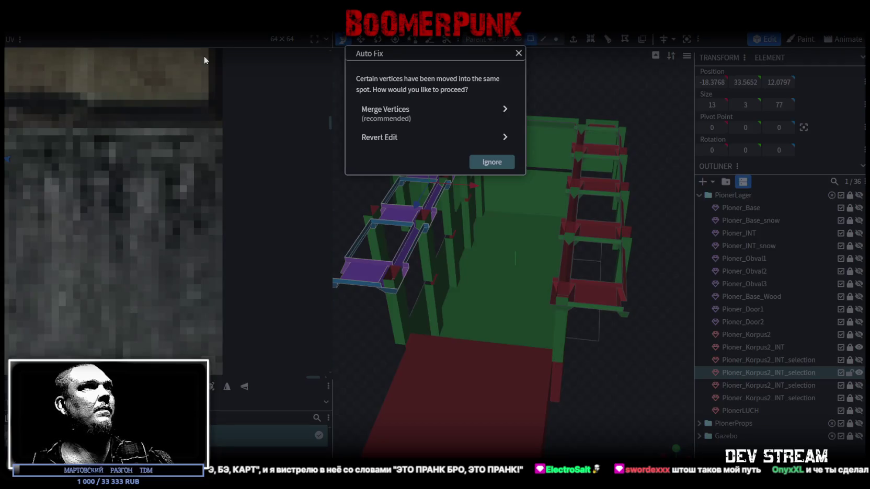
left_click(400, 114)
mouse_move(388, 254)
left_mouse_down()
mouse_move(587, 353)
mouse_move(387, 330)
mouse_move(454, 218)
left_mouse_up()
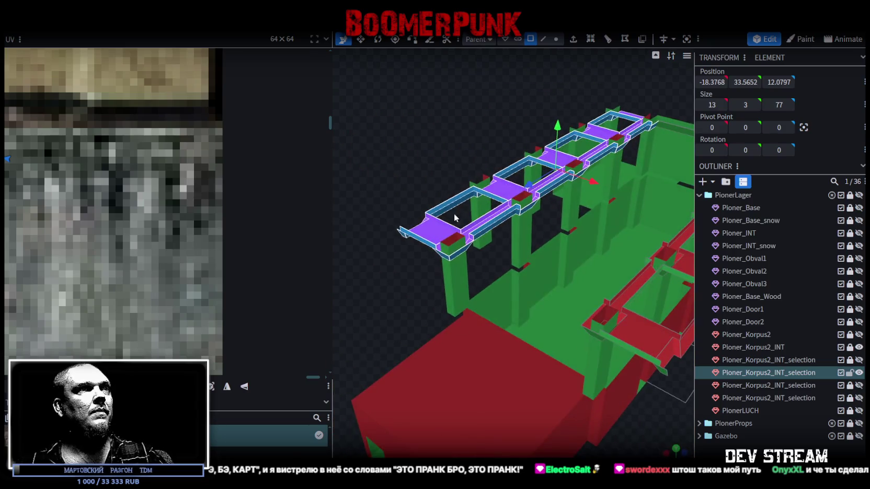
left_click(543, 38)
left_click_drag(413, 262, 440, 245)
mouse_move(401, 204)
left_mouse_down()
mouse_move(455, 160)
mouse_move(424, 199)
mouse_move(433, 176)
mouse_move(503, 223)
mouse_move(506, 172)
mouse_move(586, 154)
mouse_move(469, 178)
mouse_move(461, 196)
mouse_move(432, 174)
mouse_move(414, 154)
mouse_move(432, 162)
mouse_move(508, 77)
left_mouse_up()
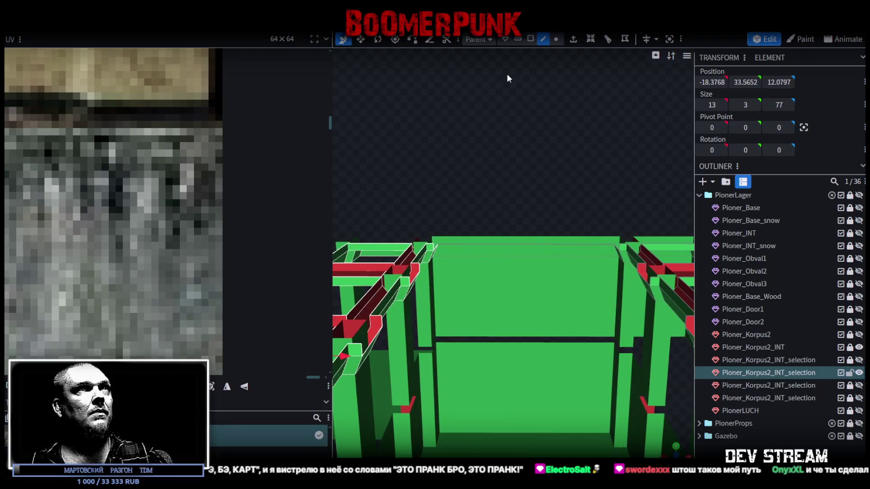
left_click(531, 39)
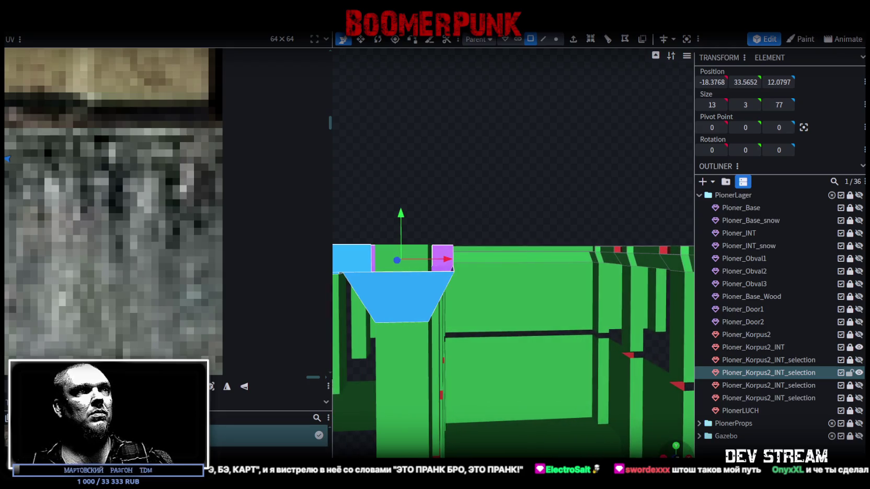
key("KP_1")
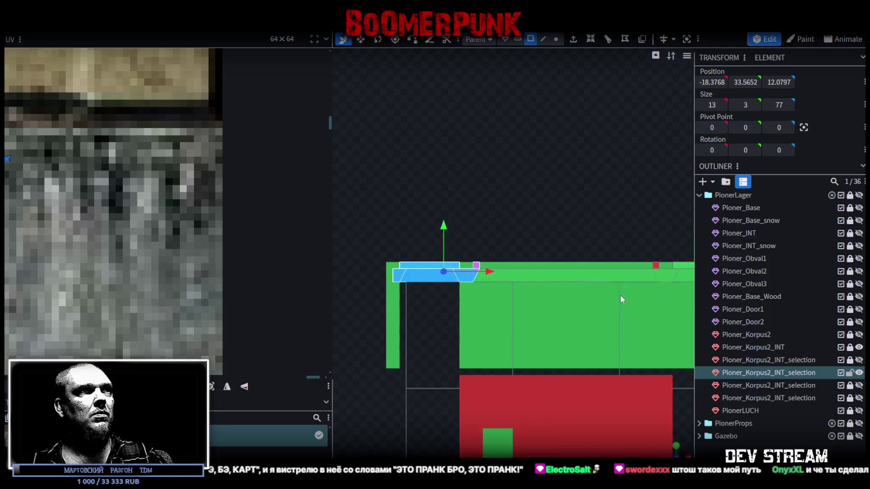
scroll(620, 299, "up", 3)
right_click_drag(674, 283, 433, 271)
left_click(429, 269)
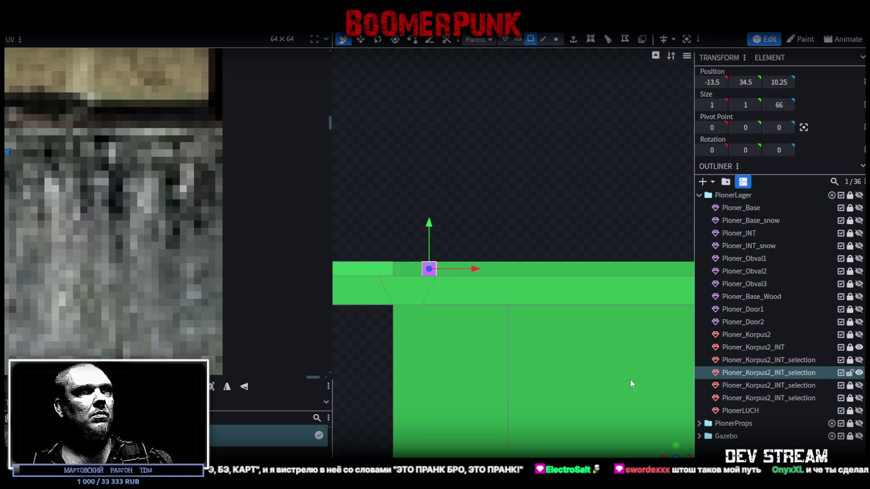
right_click(408, 296)
left_click_drag(505, 252, 533, 282)
mouse_move(668, 451)
left_mouse_down()
mouse_move(624, 372)
mouse_move(469, 180)
mouse_move(432, 177)
mouse_move(450, 133)
left_mouse_up()
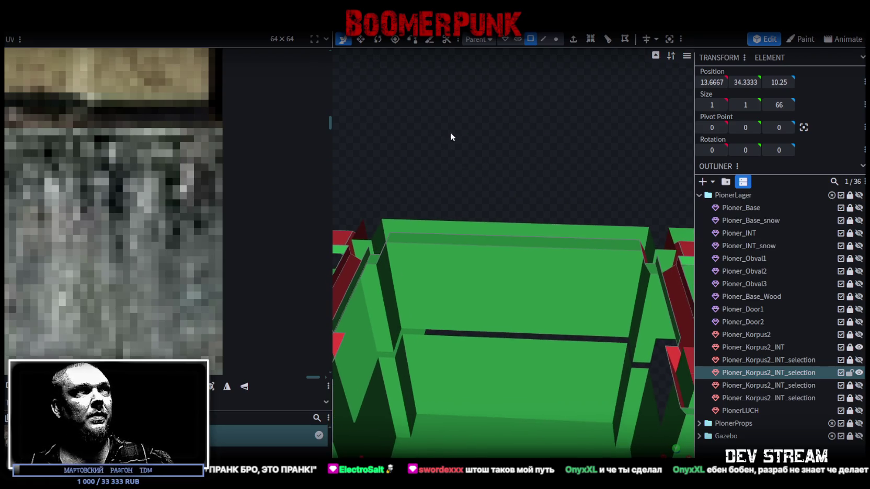
left_click(386, 245)
left_click_drag(521, 153, 610, 160)
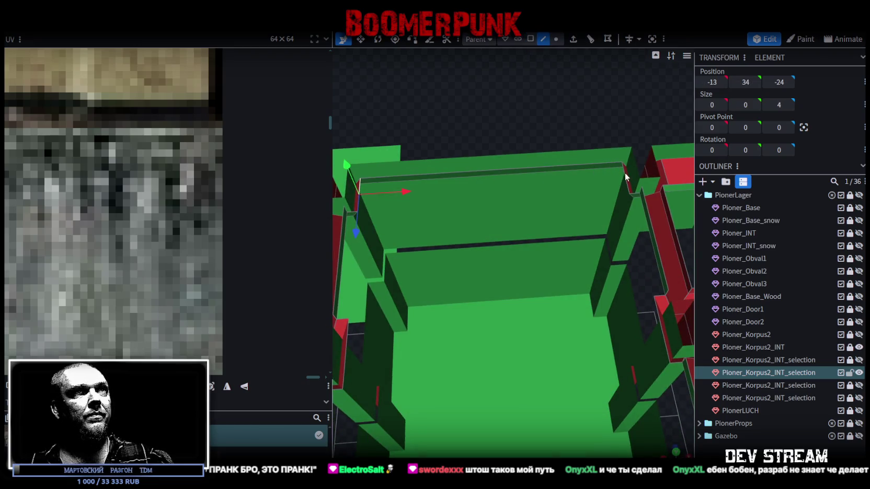
left_click(627, 180)
left_click(641, 194)
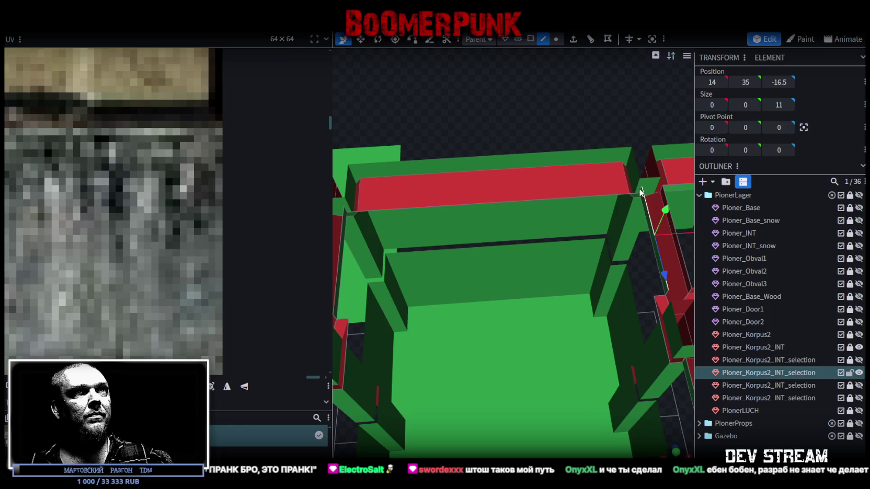
left_click(345, 209)
key("ctrl+z")
left_click(345, 209)
left_click(343, 218)
mouse_move(407, 178)
left_mouse_down()
mouse_move(445, 68)
mouse_move(437, 127)
mouse_move(382, 141)
mouse_move(461, 119)
left_mouse_up()
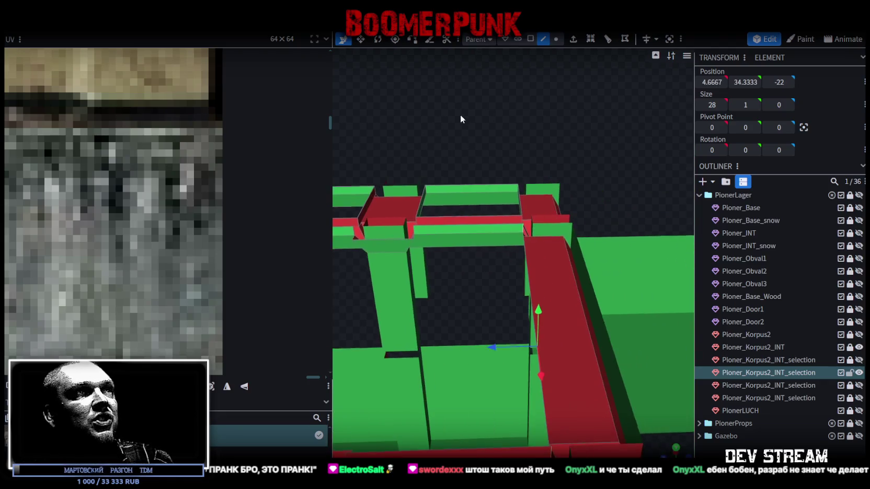
left_click(525, 231)
scroll(633, 147, "up", 5)
mouse_move(637, 142)
left_mouse_down()
mouse_move(644, 238)
mouse_move(582, 211)
left_mouse_up()
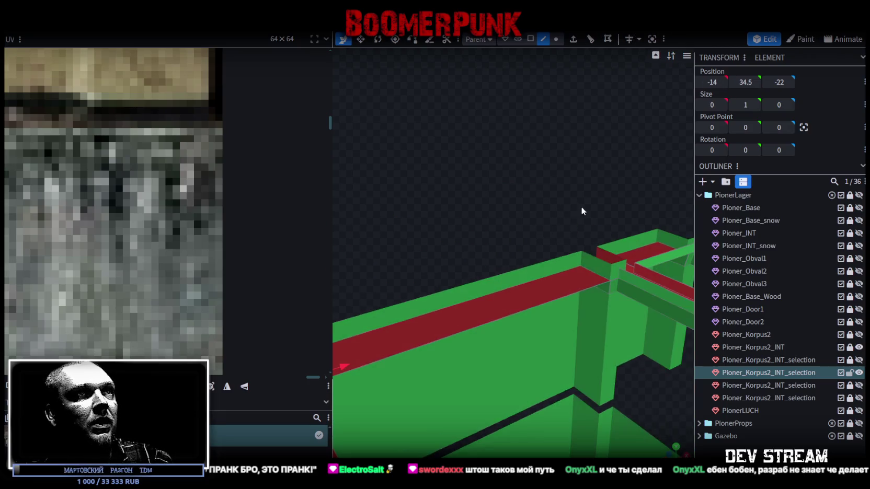
mouse_move(619, 272)
left_mouse_down()
mouse_move(438, 304)
mouse_move(459, 210)
mouse_move(419, 202)
mouse_move(448, 212)
mouse_move(466, 50)
left_mouse_up()
Step: Copy the top strip face, paste it at Z -11, and merge vertices
left_click(531, 41)
right_click(459, 298)
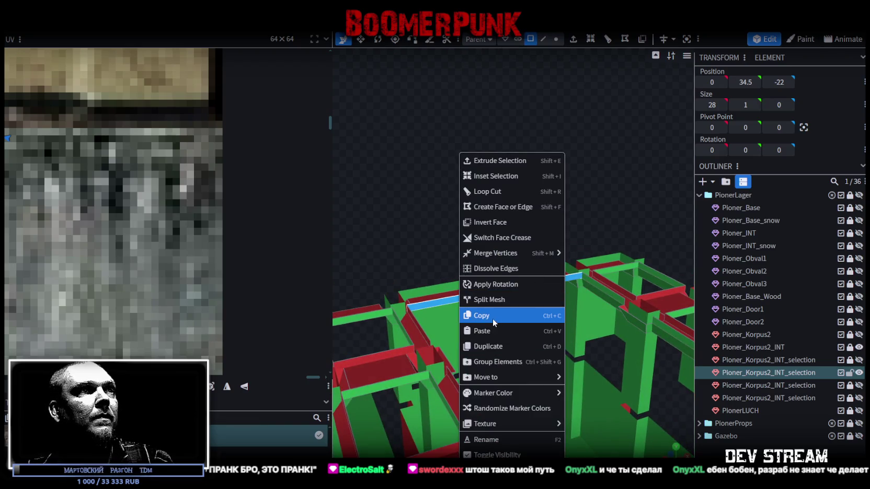
left_click(442, 299)
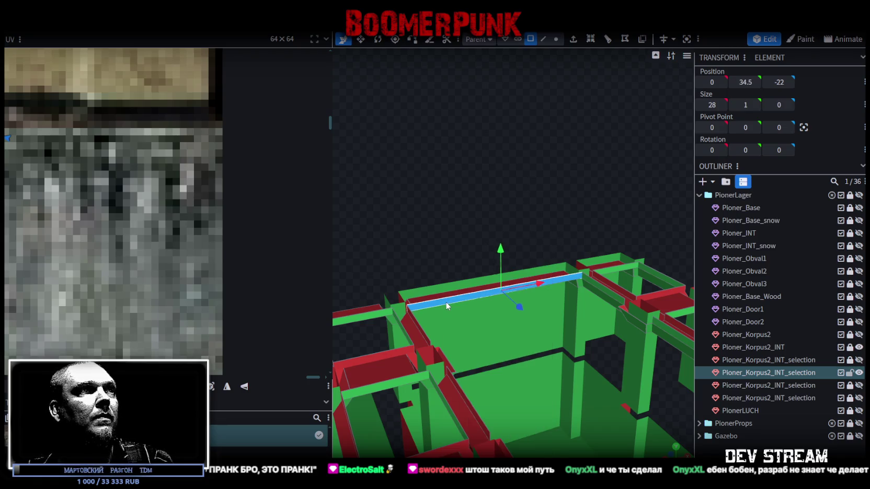
right_click(447, 306)
left_click(447, 290)
right_click(450, 292)
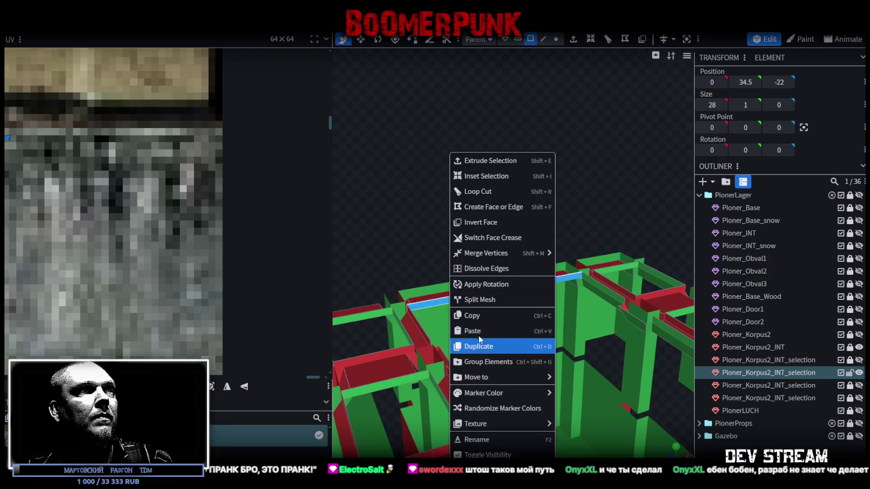
left_click(502, 331)
left_click_drag(520, 306, 554, 335)
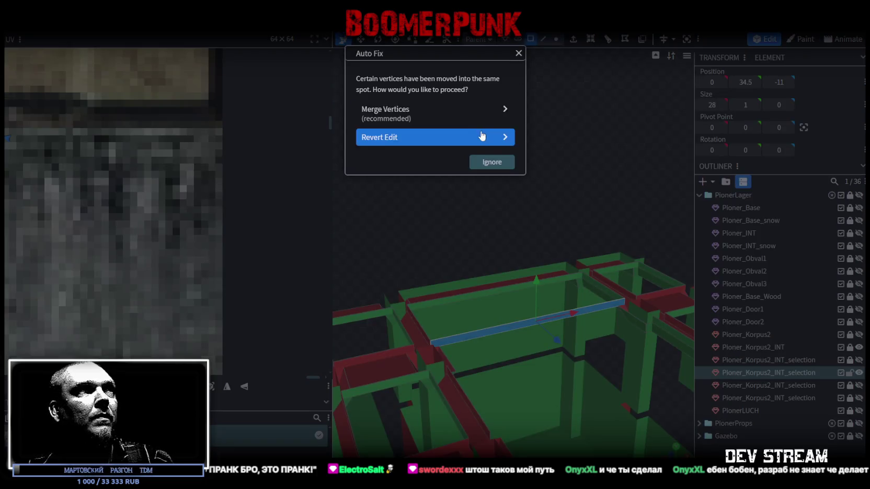
left_click(487, 137)
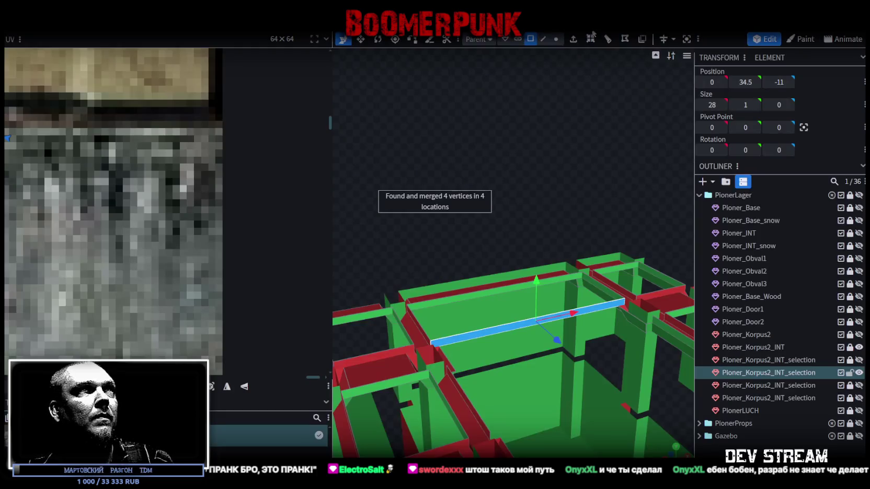
Step: Paste another strip as mesh at Z -5 and merge vertices
right_click(491, 331)
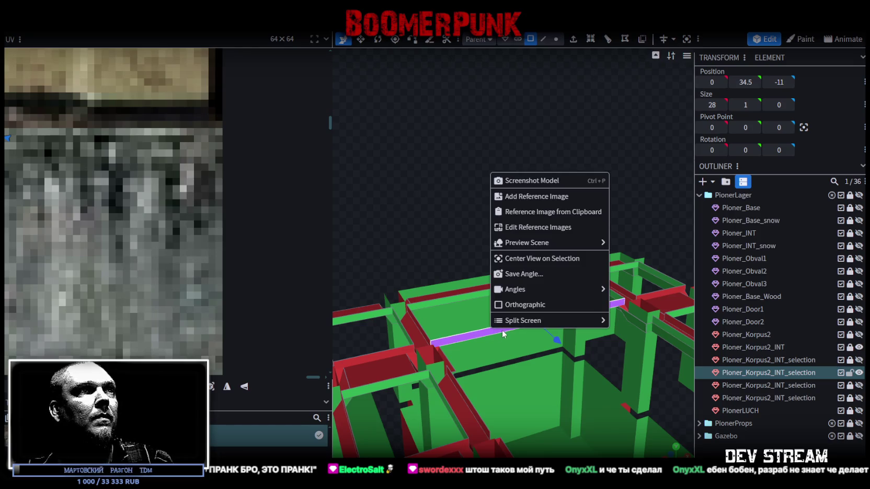
right_click(487, 329)
left_click(549, 327)
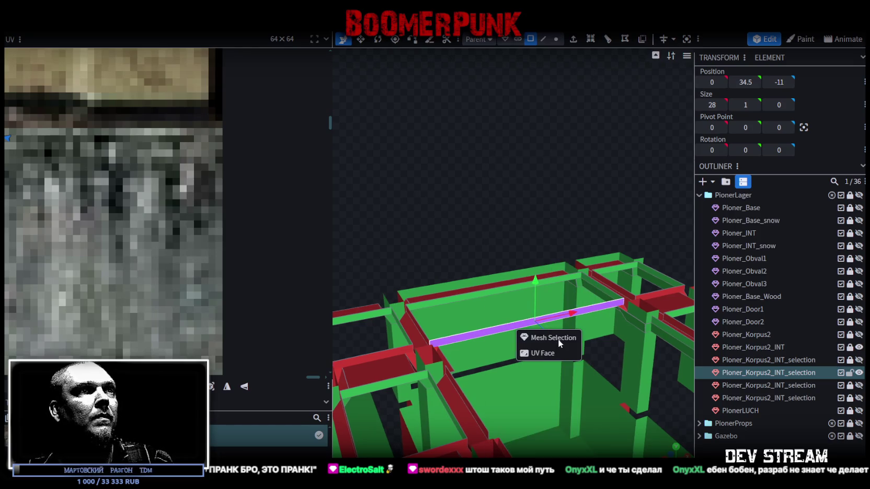
left_click(558, 339)
left_click_drag(558, 340, 588, 363)
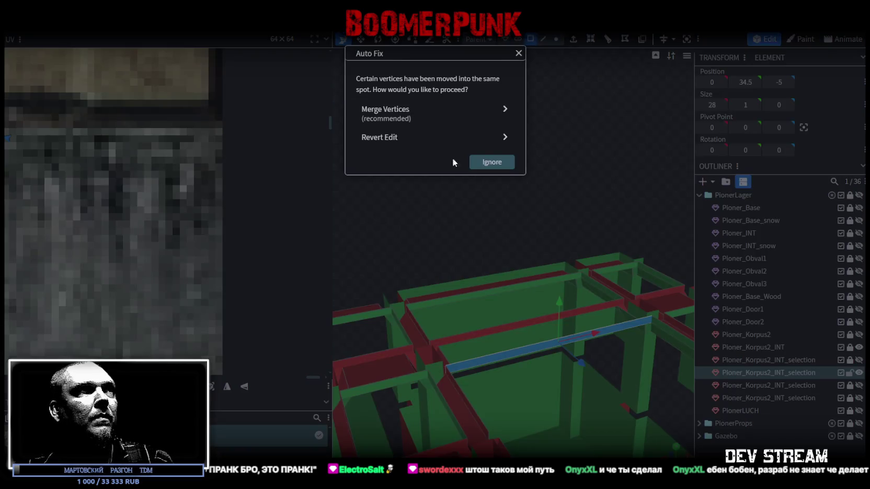
left_click(449, 112)
left_click_drag(445, 145, 474, 263)
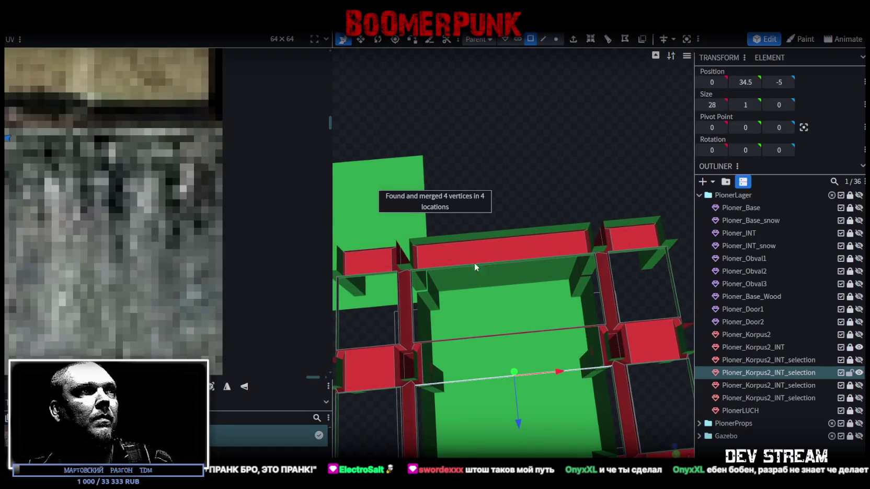
Step: Select a short vertical edge and the long front edge of the cross-beam
left_click(543, 38)
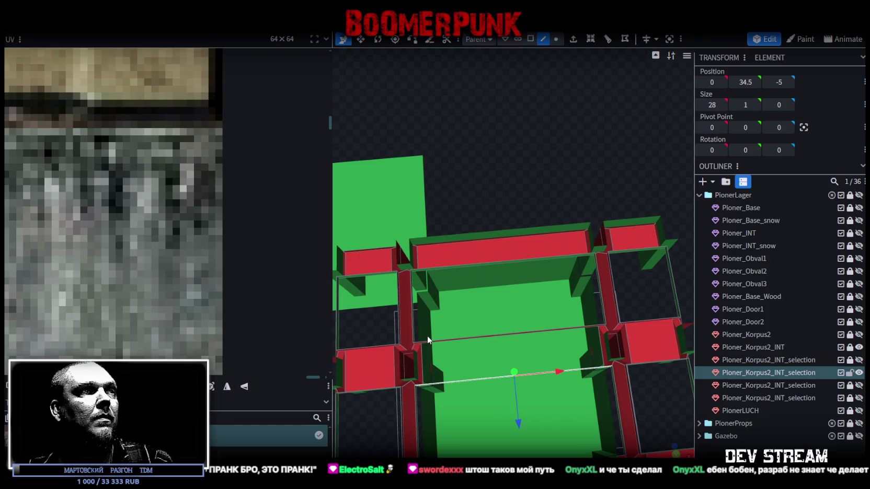
left_click(424, 368)
left_click(603, 347)
mouse_move(602, 347)
left_mouse_down()
mouse_move(542, 251)
mouse_move(547, 161)
mouse_move(503, 145)
left_mouse_up()
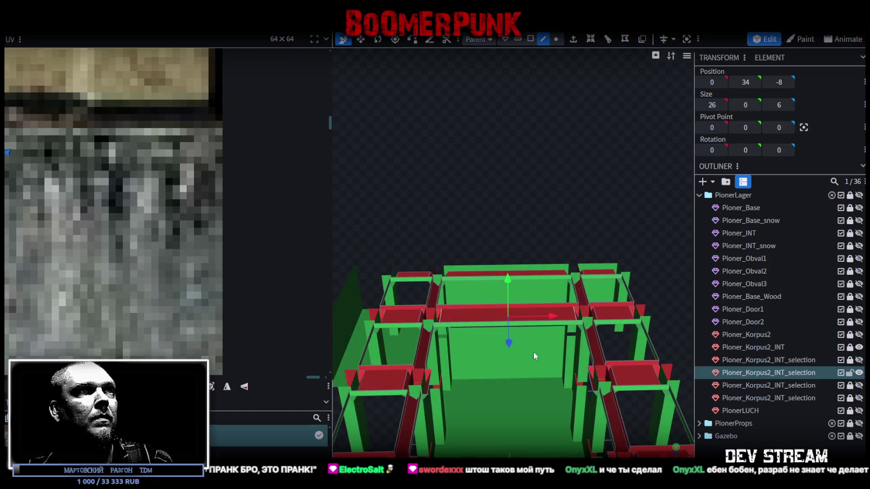
Step: In face mode, select the front cross-beam slab face
left_click(519, 294)
left_click(530, 39)
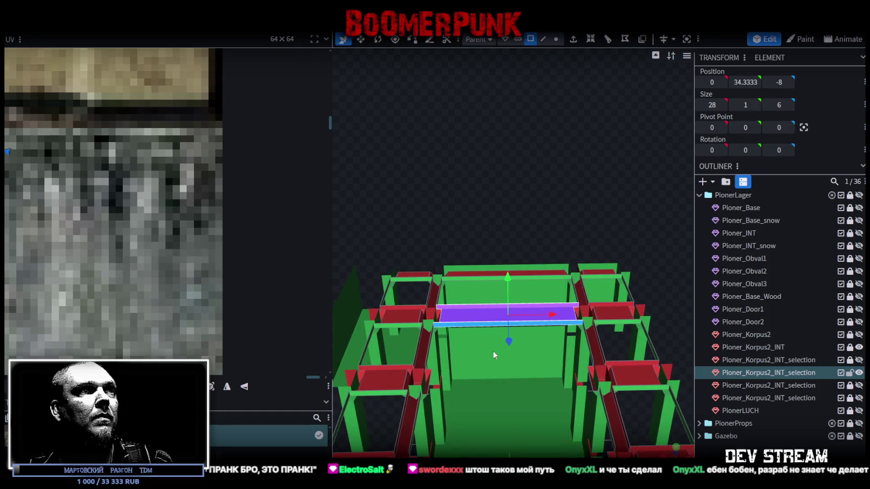
left_click(510, 313)
left_click(489, 301)
left_click(489, 316)
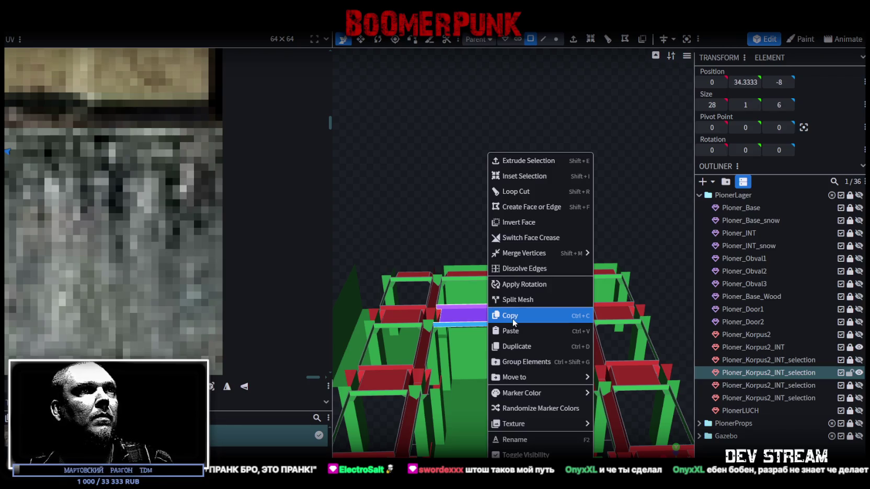
Step: Copy the slab face, paste it as mesh geometry and merge overlapping vertices
left_click(512, 317)
right_click(480, 321)
left_click(510, 332)
left_click(543, 342)
mouse_move(543, 341)
left_mouse_down()
mouse_move(534, 174)
mouse_move(512, 266)
mouse_move(705, 284)
left_mouse_up()
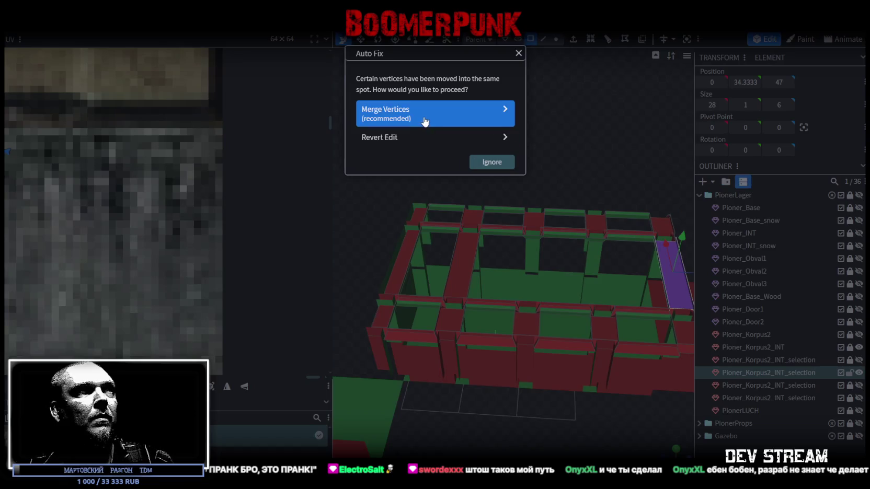
left_click(433, 113)
Step: Paste another slab copy, slide it along Z into the next bay, and merge vertices
right_click(460, 262)
left_click(496, 315)
key("ctrl+v")
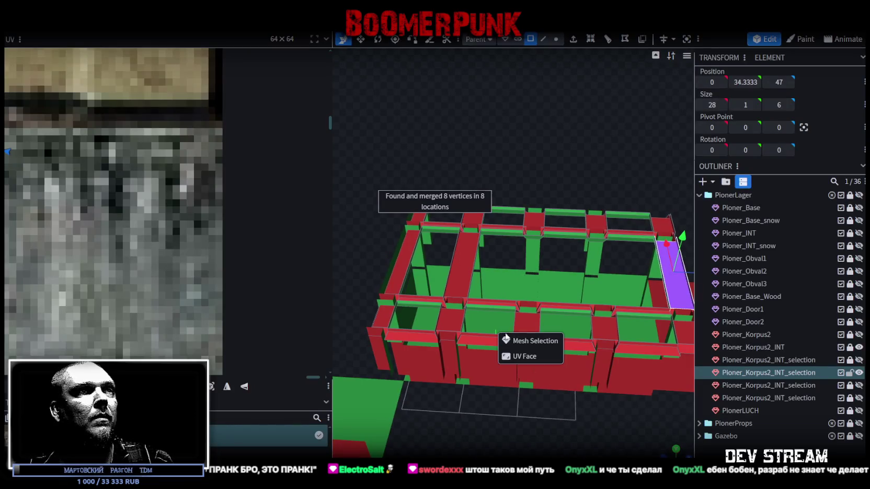
left_click(530, 340)
left_click_drag(505, 269, 640, 272)
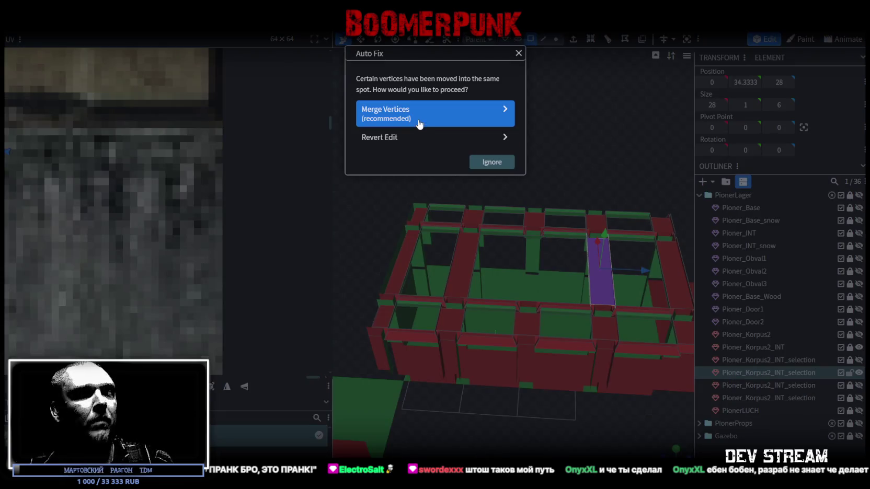
left_click(421, 116)
Step: Paste a further 28 × 1 × 6 slab at Z 10, merge its vertices, and review
key("ctrl+v")
left_click(595, 341)
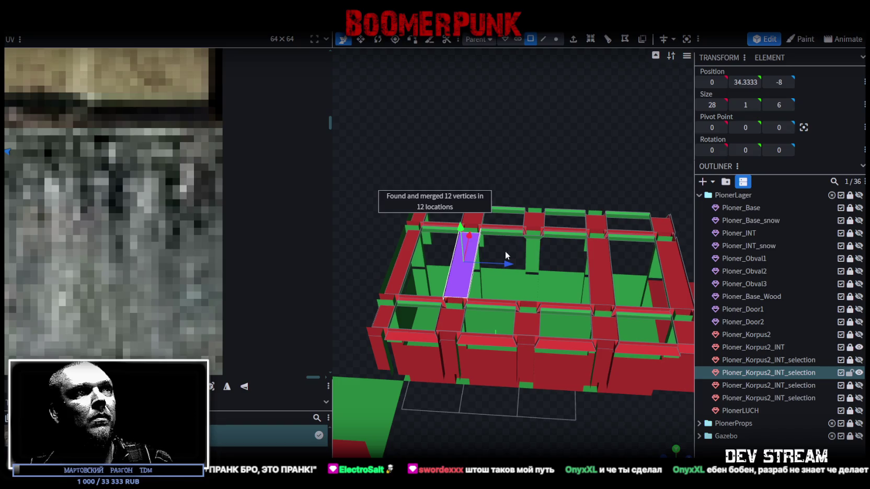
left_click_drag(510, 263, 569, 272)
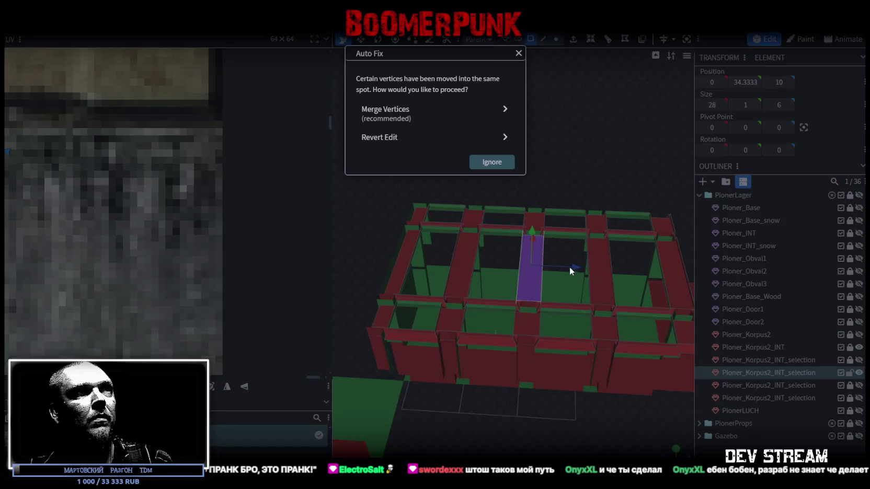
key("Return")
left_click_drag(574, 154, 503, 128)
scroll(575, 216, "down", 2)
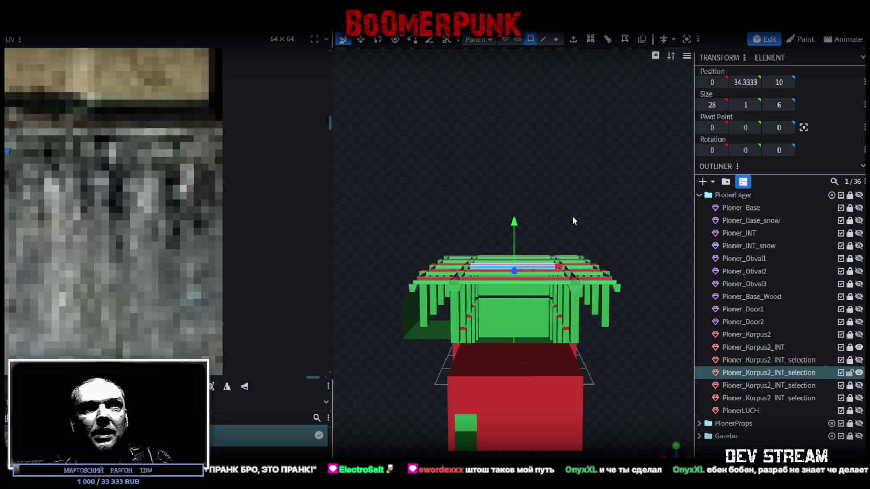
mouse_move(437, 193)
left_mouse_down()
mouse_move(467, 156)
mouse_move(570, 195)
left_mouse_up()
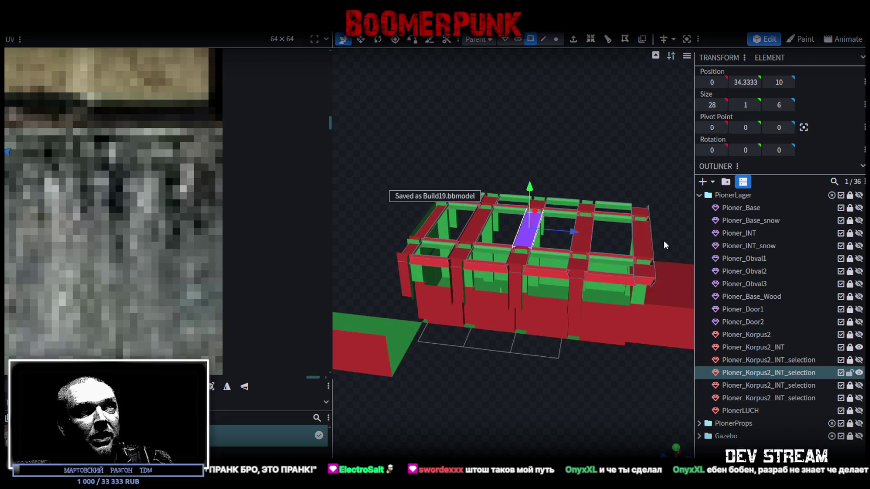
Step: Show two more Pioner_Korpus2_INT_selection meshes and view the cross-beam grid from above
mouse_move(664, 241)
left_mouse_down()
mouse_move(582, 358)
mouse_move(592, 229)
mouse_move(508, 243)
mouse_move(521, 216)
mouse_move(596, 233)
left_mouse_up()
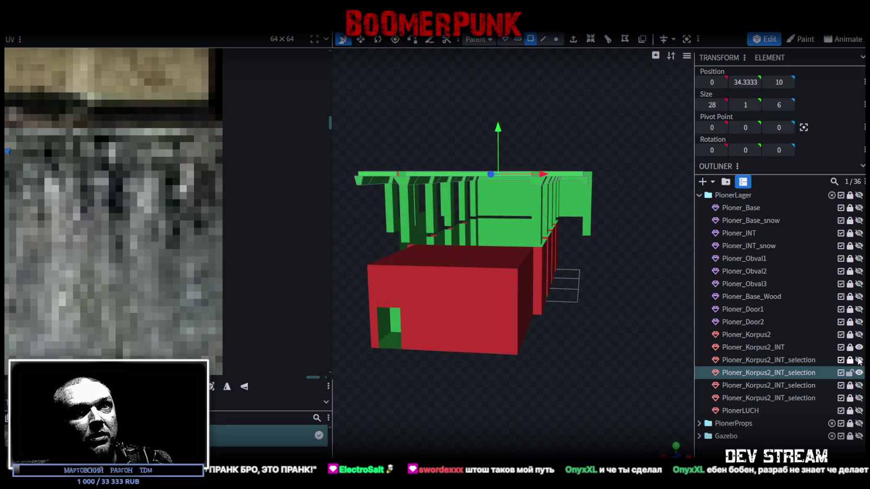
mouse_move(680, 361)
left_mouse_down()
mouse_move(594, 371)
mouse_move(632, 372)
mouse_move(637, 336)
mouse_move(607, 329)
mouse_move(581, 338)
left_mouse_up()
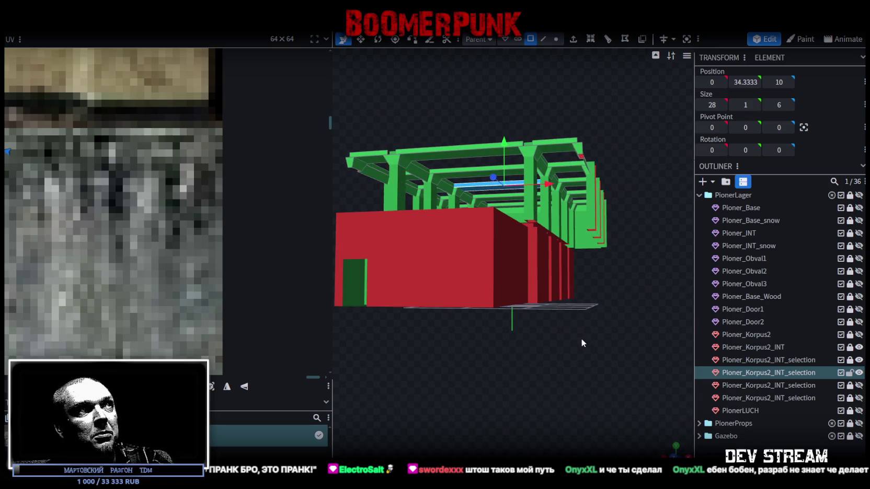
left_click(858, 385)
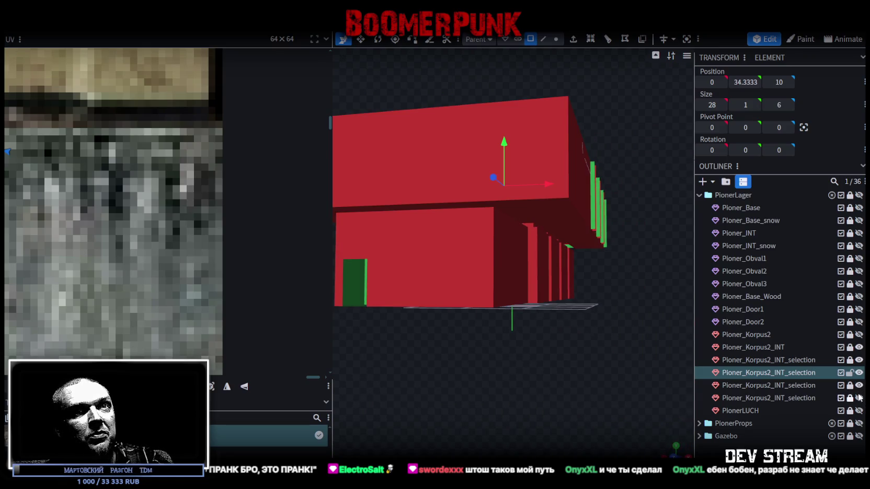
left_click(858, 398)
mouse_move(685, 313)
left_mouse_down()
mouse_move(673, 396)
mouse_move(595, 278)
mouse_move(617, 178)
mouse_move(528, 335)
mouse_move(529, 420)
mouse_move(499, 376)
mouse_move(490, 397)
mouse_move(479, 394)
mouse_move(569, 385)
mouse_move(584, 359)
mouse_move(604, 349)
mouse_move(580, 415)
mouse_move(464, 415)
mouse_move(514, 421)
left_mouse_up()
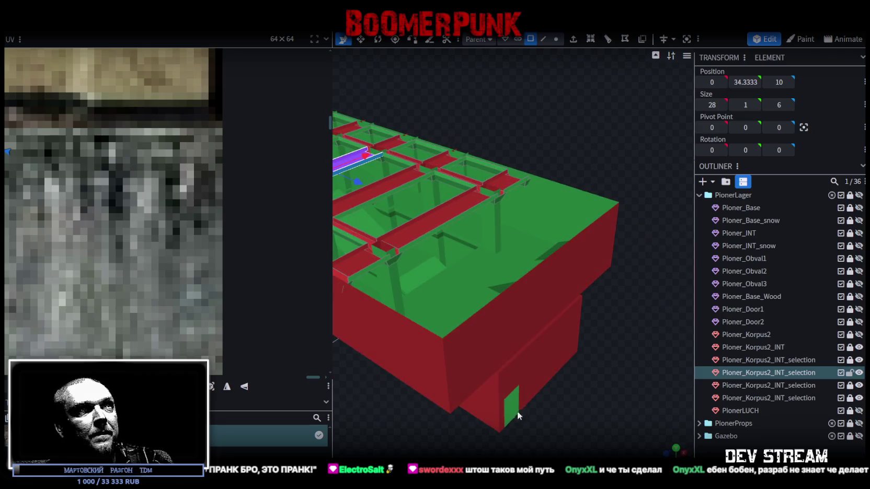
mouse_move(538, 149)
left_mouse_down()
mouse_move(579, 150)
mouse_move(593, 138)
mouse_move(486, 154)
mouse_move(540, 144)
mouse_move(533, 130)
mouse_move(542, 142)
mouse_move(480, 120)
mouse_move(527, 107)
left_mouse_up()
left_click(556, 38)
Step: Select the end bay's 33 beam and slab faces and copy them
left_click_drag(432, 105, 511, 311)
left_click_drag(468, 157, 523, 121)
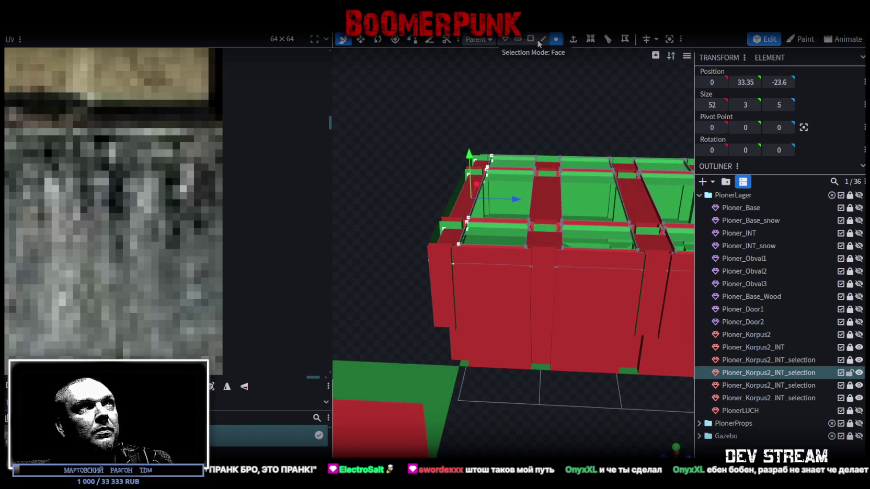
left_click(531, 40)
left_click_drag(427, 153, 504, 302)
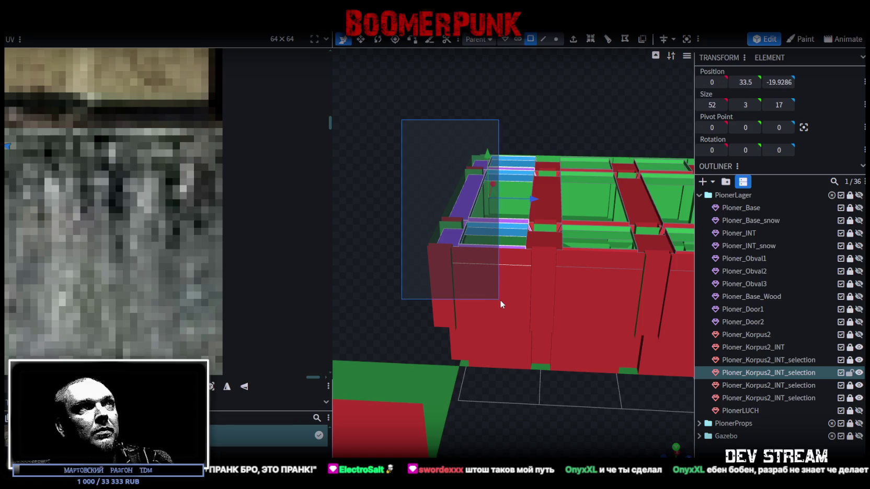
right_click(464, 247)
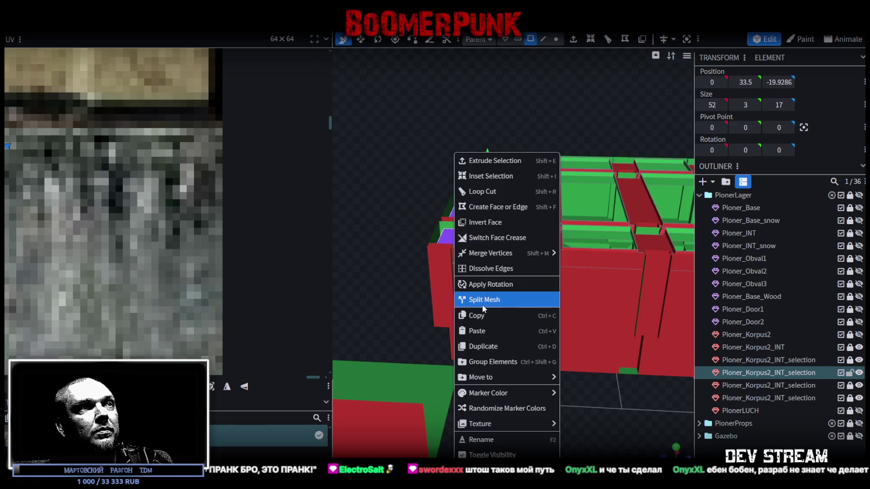
left_click(482, 315)
Step: Paste the faces as mesh geometry and flip them across Z
right_click(457, 250)
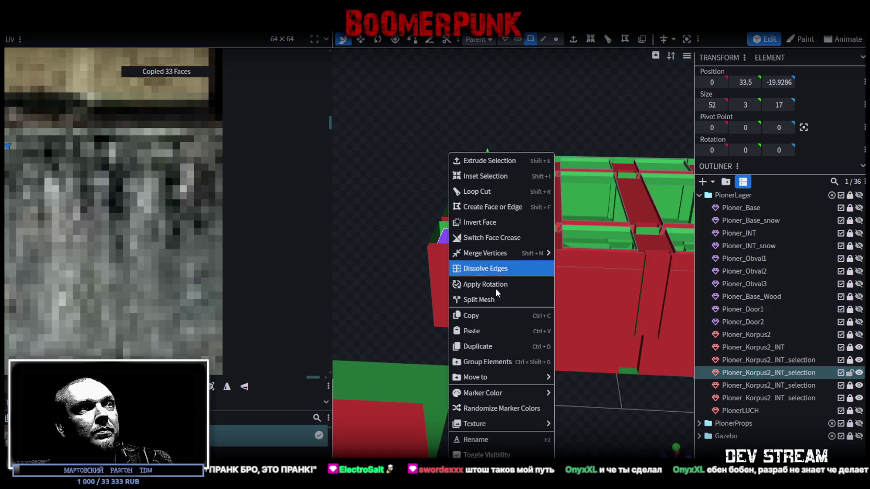
left_click(515, 331)
left_click(514, 340)
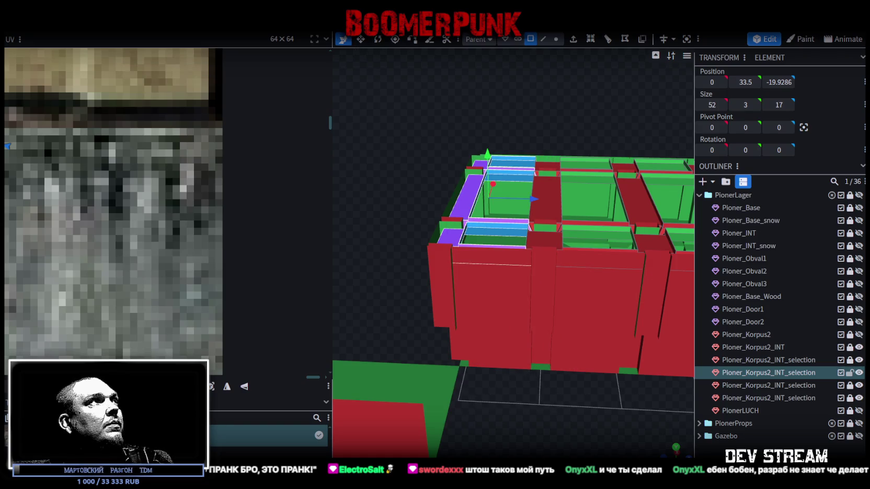
left_click(121, 10)
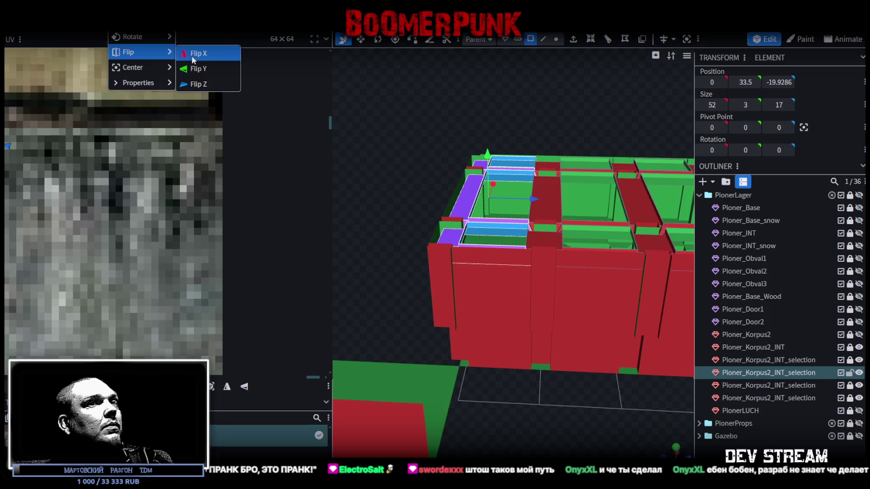
left_click(199, 84)
Step: Move the mirrored bay 39 units along Z and merge the 14 overlapping vertices
mouse_move(367, 251)
left_mouse_down()
mouse_move(376, 299)
mouse_move(441, 338)
mouse_move(466, 365)
left_mouse_up()
left_click_drag(439, 225, 584, 233)
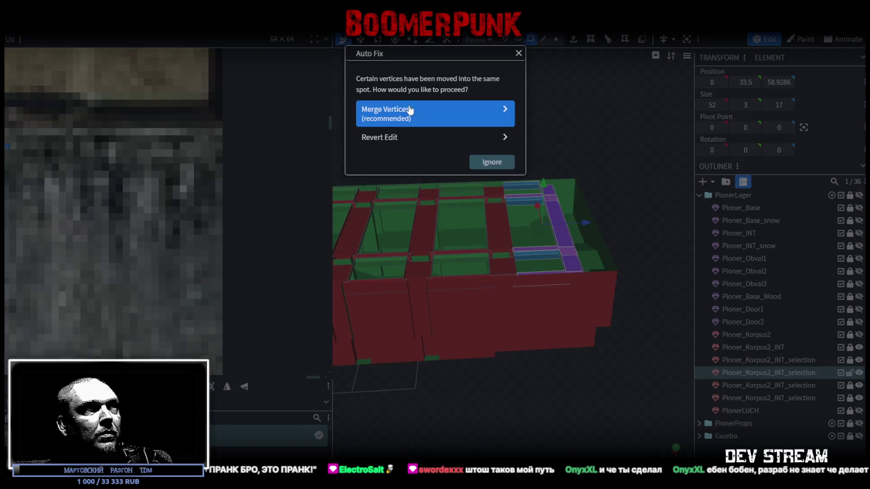
left_click(418, 110)
mouse_move(513, 410)
left_mouse_down()
mouse_move(625, 372)
mouse_move(573, 190)
mouse_move(469, 208)
mouse_move(477, 442)
mouse_move(457, 445)
mouse_move(417, 402)
mouse_move(426, 398)
mouse_move(436, 403)
mouse_move(400, 445)
mouse_move(624, 382)
mouse_move(605, 393)
mouse_move(622, 394)
mouse_move(590, 375)
mouse_move(605, 358)
mouse_move(624, 357)
mouse_move(596, 382)
mouse_move(597, 397)
mouse_move(504, 364)
mouse_move(451, 358)
mouse_move(431, 372)
mouse_move(483, 389)
mouse_move(415, 397)
left_mouse_up()
scroll(571, 180, "up", 5)
scroll(611, 396, "up", 5)
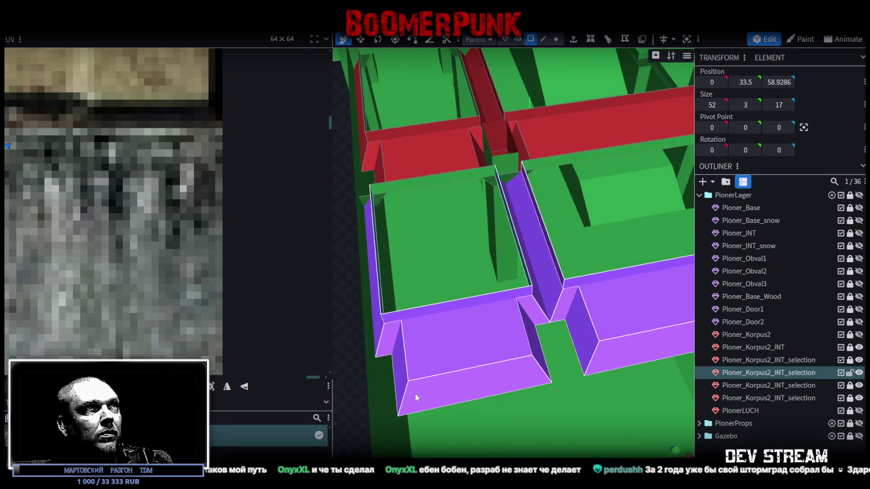
Step: Inspect a small wall piece and the long 34-unit wall against the finished beam grid
left_click(504, 191)
mouse_move(508, 177)
left_mouse_down()
mouse_move(556, 299)
mouse_move(590, 217)
left_mouse_up()
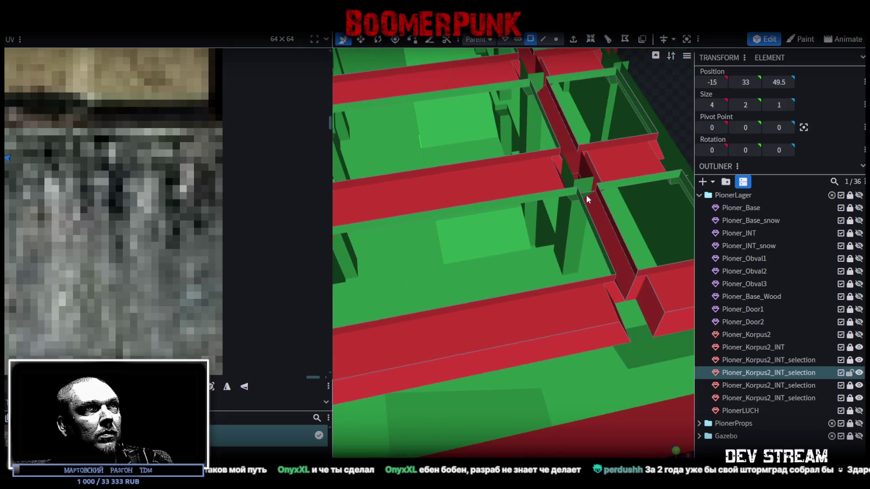
left_click(586, 194)
mouse_move(569, 287)
left_mouse_down()
mouse_move(668, 284)
mouse_move(652, 218)
mouse_move(622, 212)
mouse_move(653, 209)
left_mouse_up()
scroll(653, 209, "up", 3)
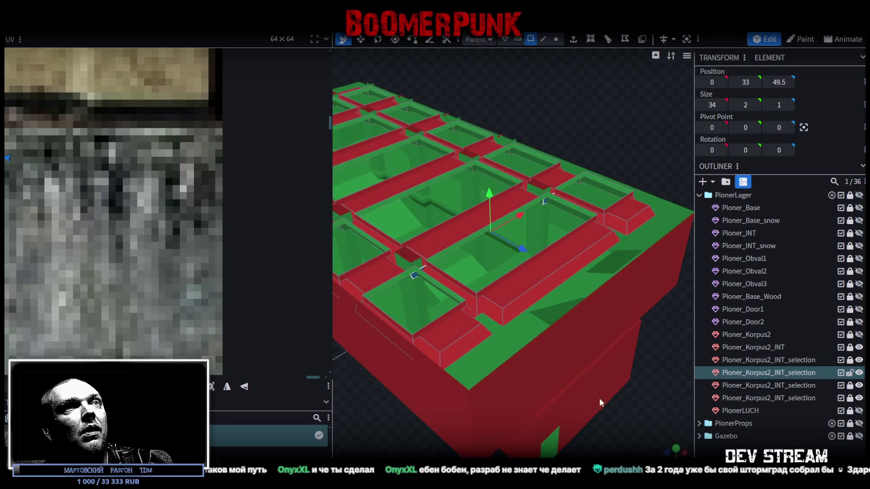